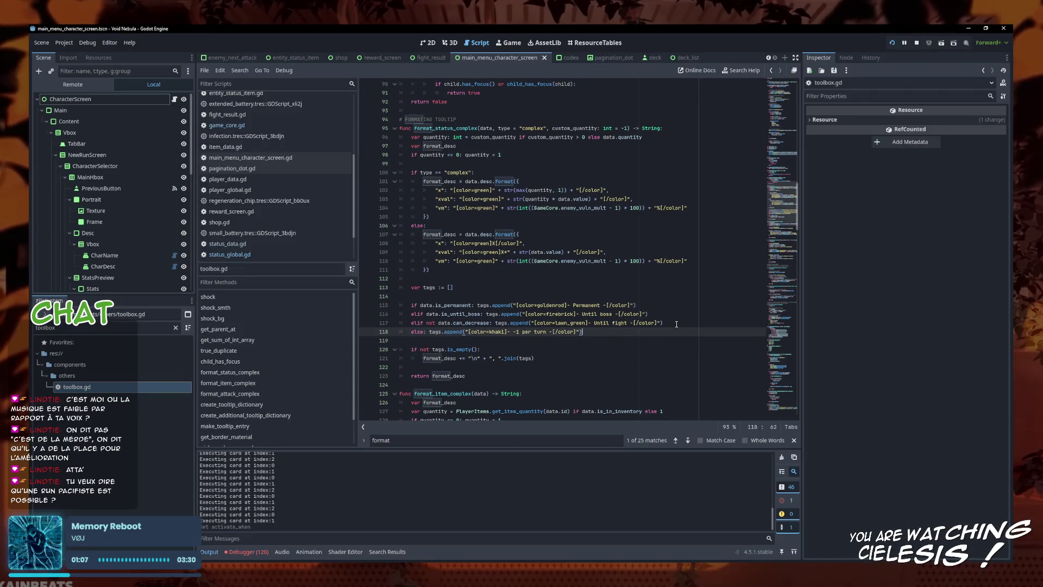
- Add an elif branch for data.loose_all_at_turn below the Until boss tag, with an append() call
{"action": "left_click", "coordinate": [672, 325]}
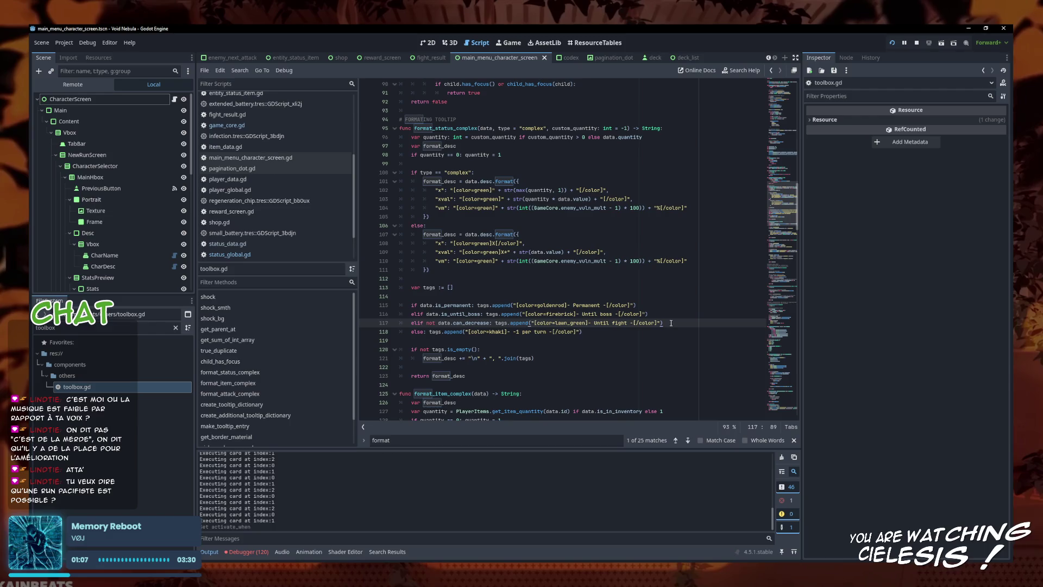
{"action": "left_click", "coordinate": [671, 318]}
{"action": "left_click", "coordinate": [682, 323]}
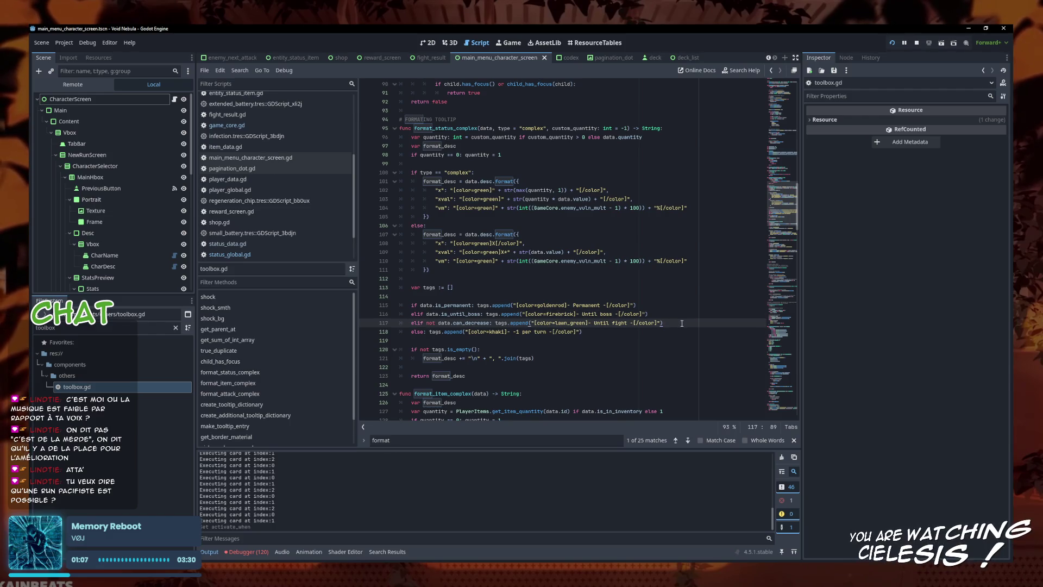
{"action": "key", "text": "Up"}
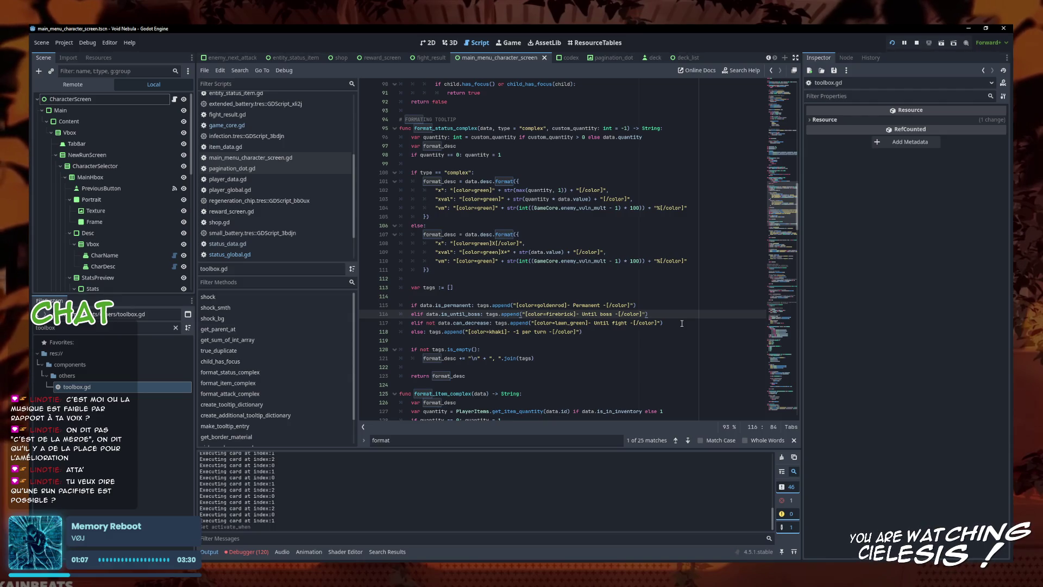
{"action": "key", "text": "Return"}
{"action": "type", "text": "elif data.loose_all"}
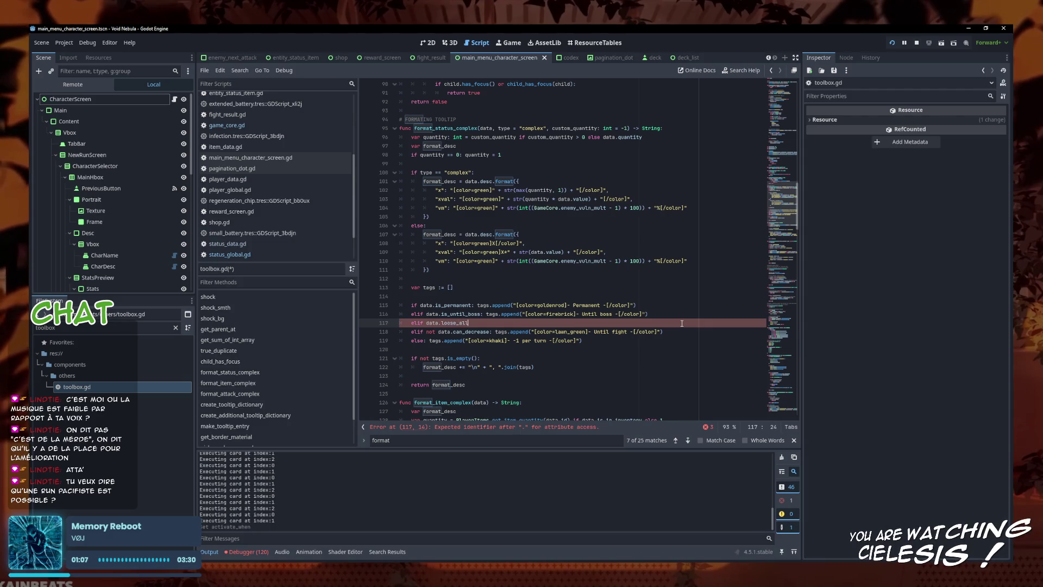
{"action": "type", "text": "tarapp"}
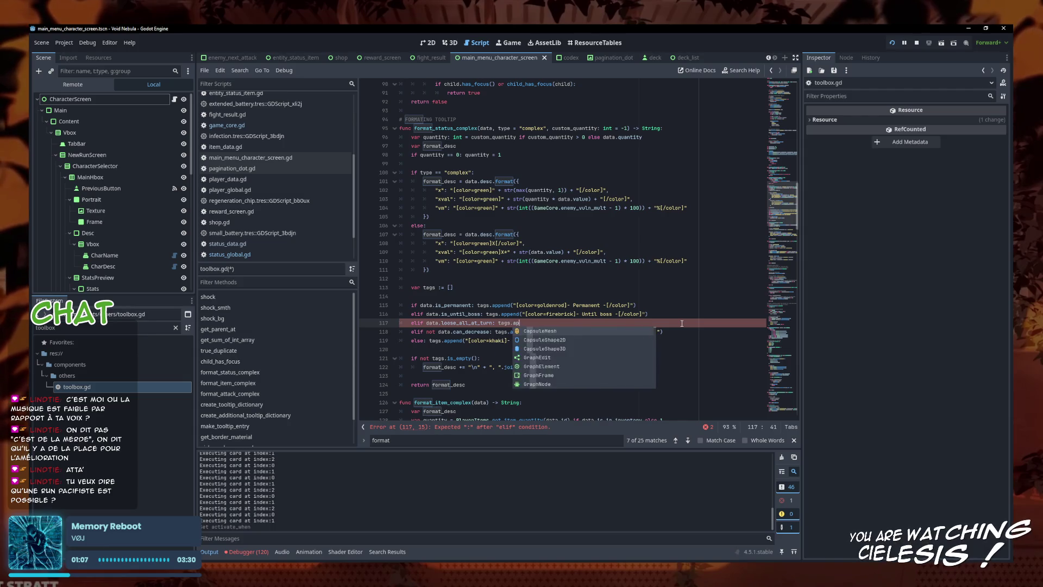
{"action": "key", "text": "Return"}
- Copy the Until fight tag into the new append call and reword it to '- Until turn -'
{"action": "left_click", "coordinate": [616, 358]}
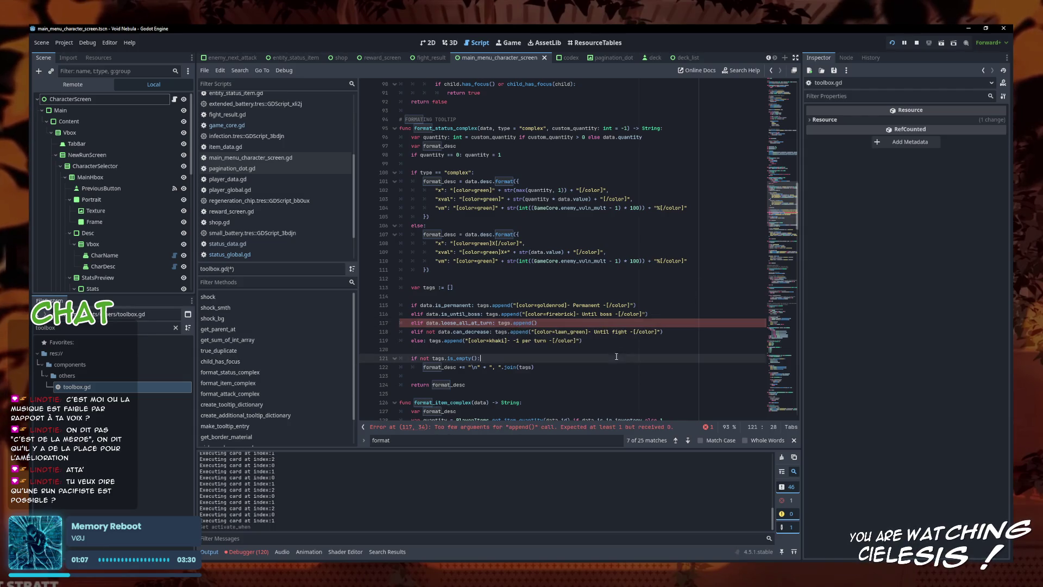
{"action": "left_click_drag", "start_coordinate": [661, 331], "coordinate": [531, 331]}
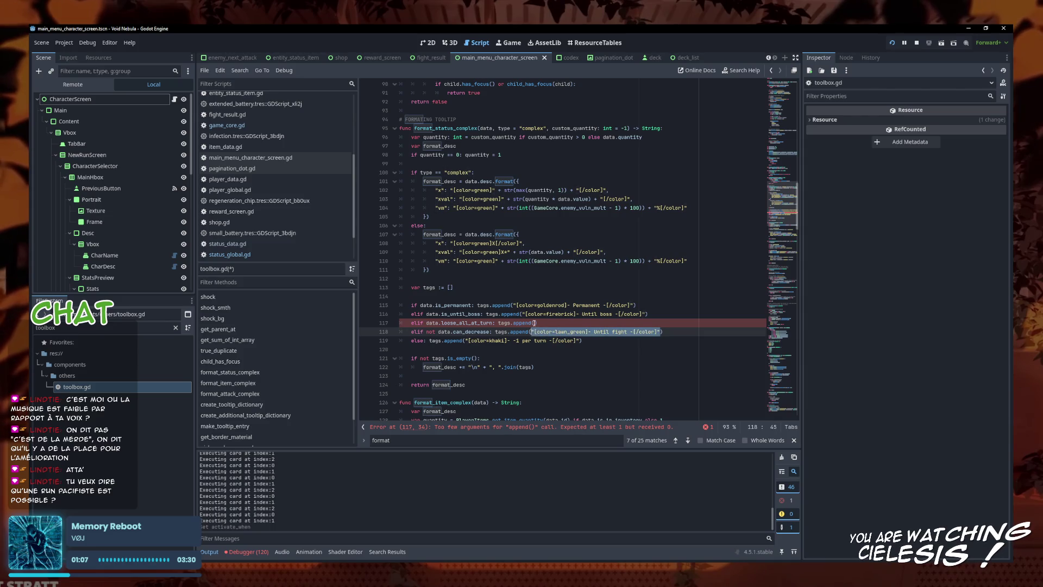
{"action": "key", "text": "ctrl+c"}
{"action": "left_click", "coordinate": [534, 323]}
{"action": "key", "text": "ctrl+v"}
{"action": "double_click", "coordinate": [622, 323]}
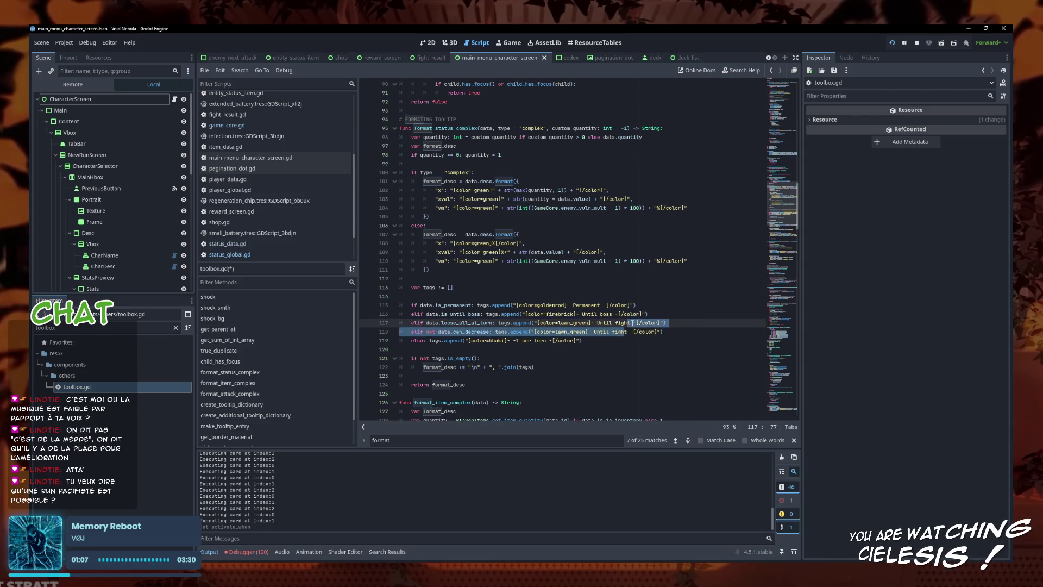
{"action": "left_click", "coordinate": [596, 323], "text": "shift"}
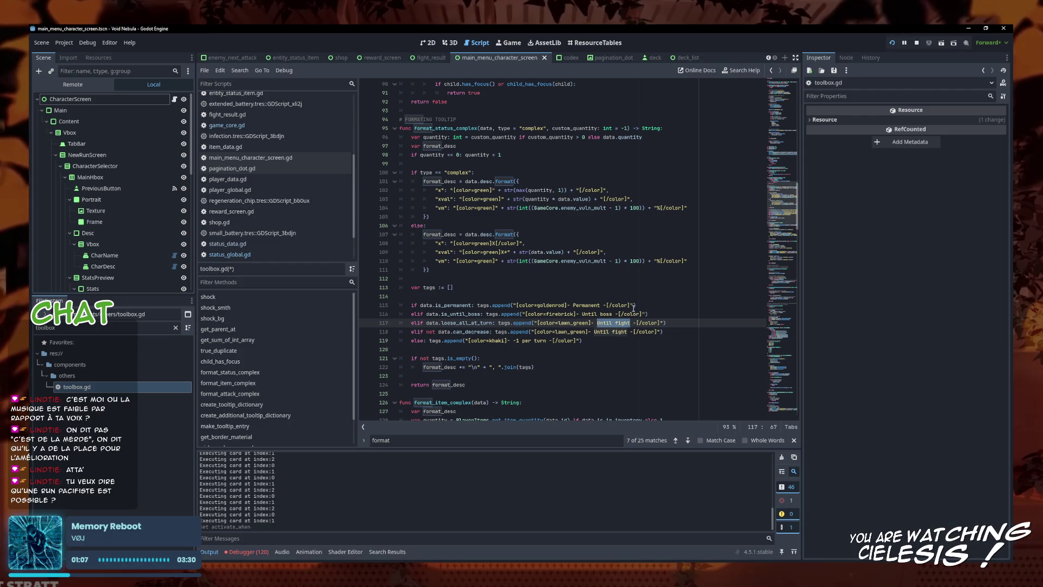
{"action": "type", "text": "Unt"}
{"action": "type", "text": "n"}
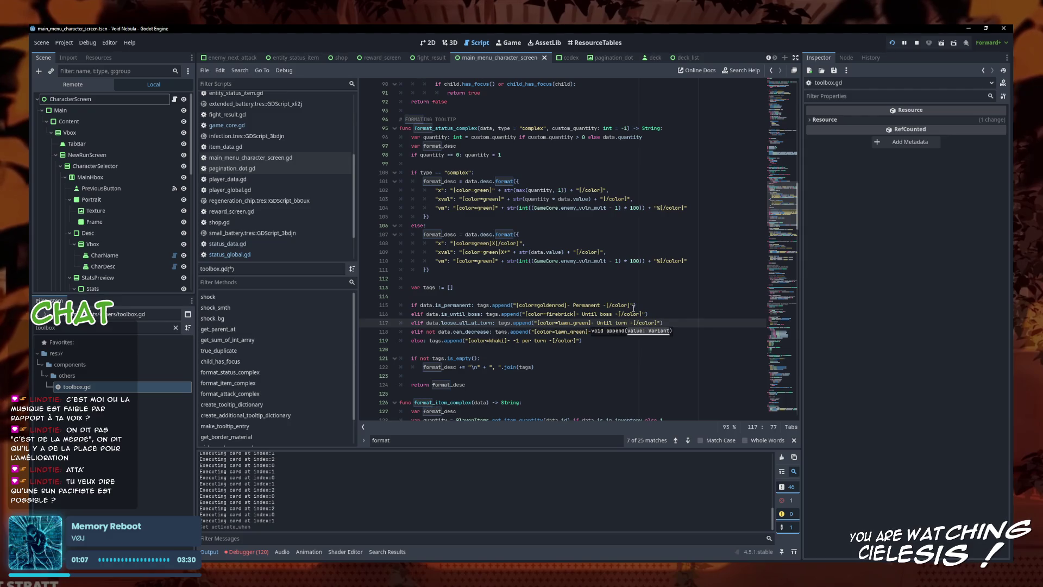
{"action": "key", "text": "Down"}
{"action": "key", "text": "Down"}
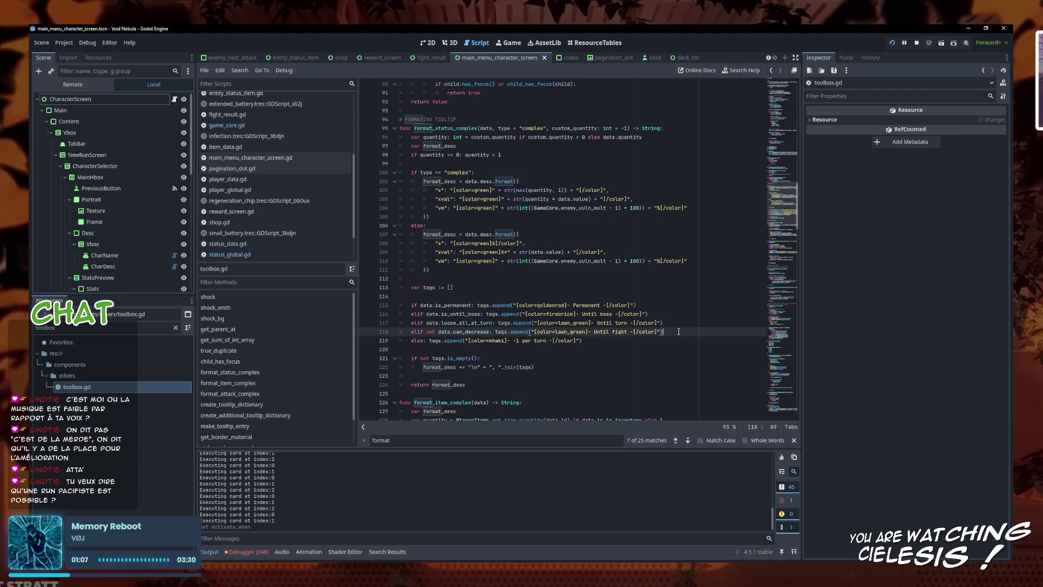
{"action": "left_click", "coordinate": [692, 330]}
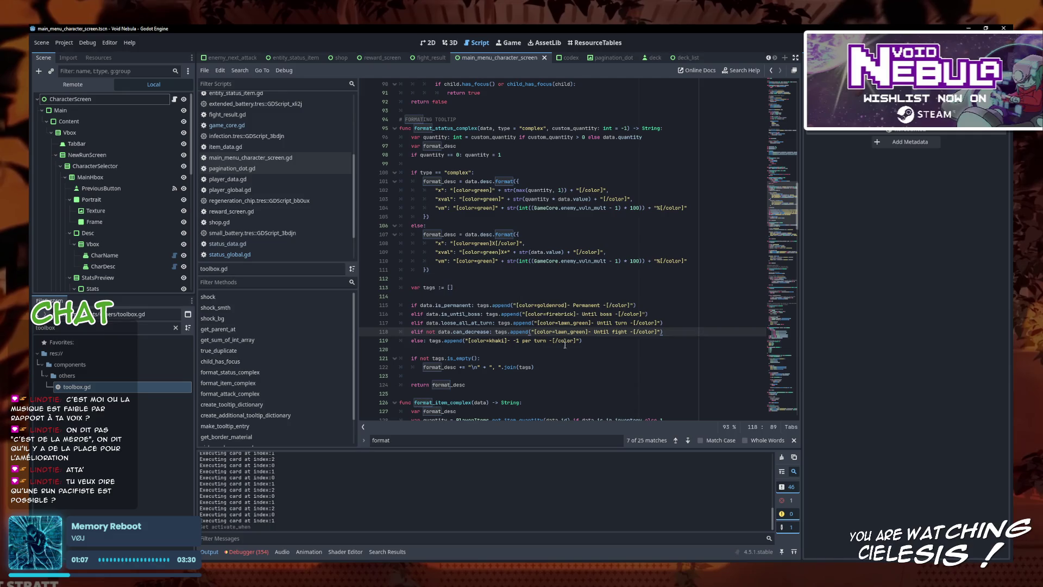
- Change the Until turn tag's colour from lawn_green to violet and save toolbox.gd
{"action": "left_click", "coordinate": [577, 332]}
{"action": "left_click_drag", "start_coordinate": [589, 323], "coordinate": [561, 322]}
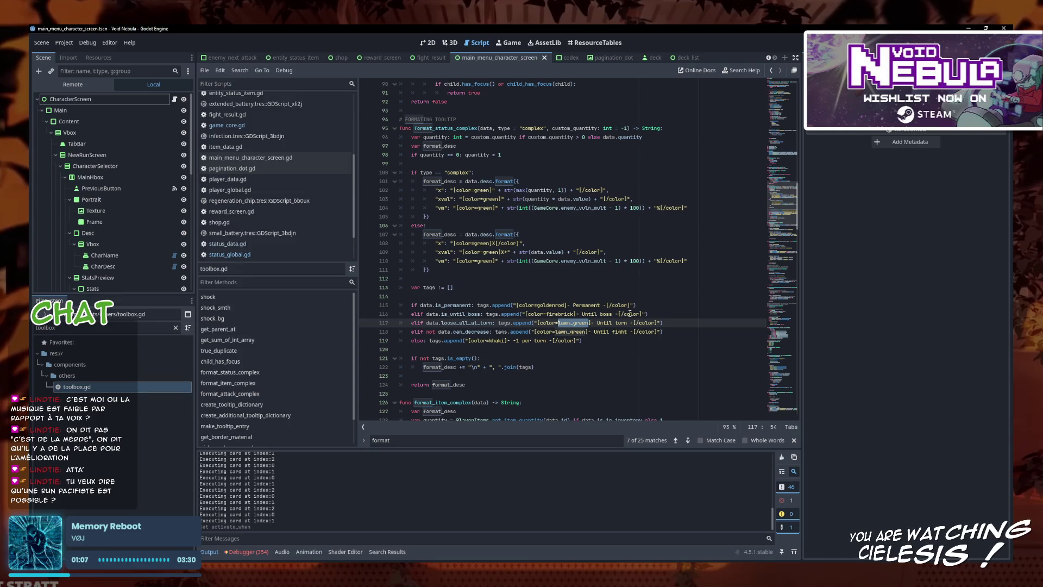
{"action": "type", "text": "violet"}
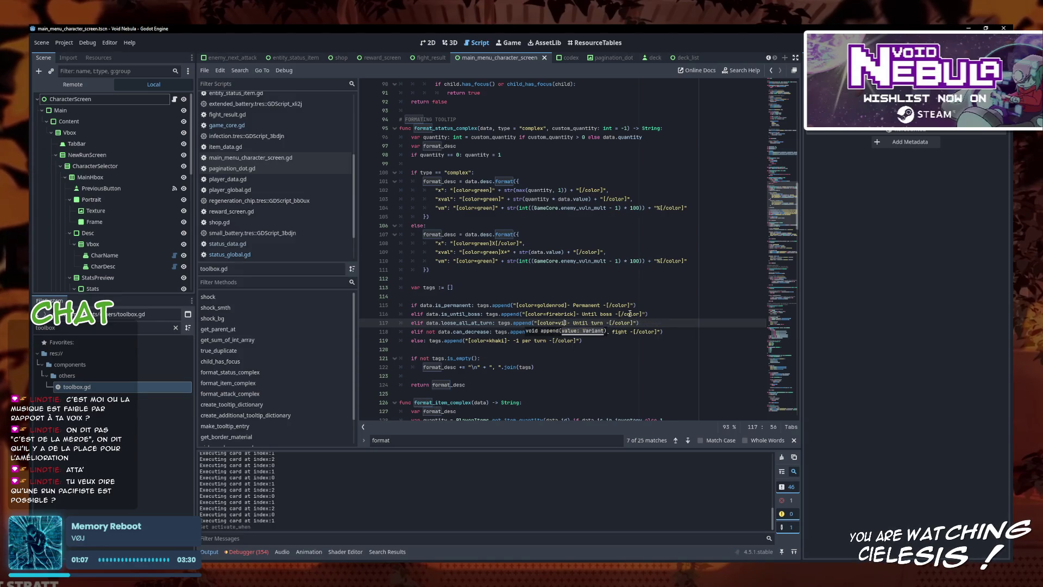
{"action": "key", "text": "ctrl+s"}
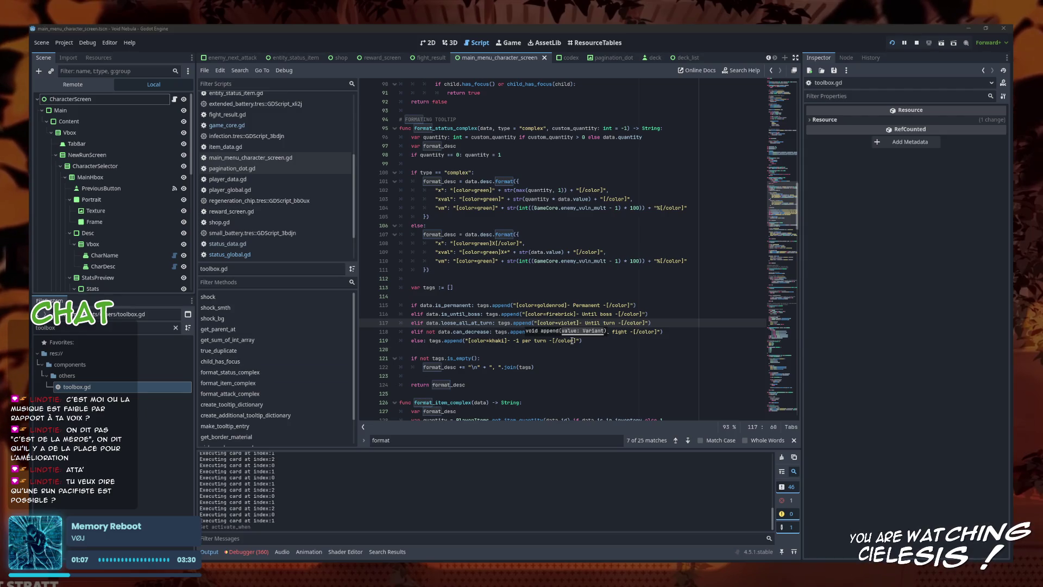
- Delete the violet colour name and start a debug run with F5
{"action": "left_click", "coordinate": [578, 323]}
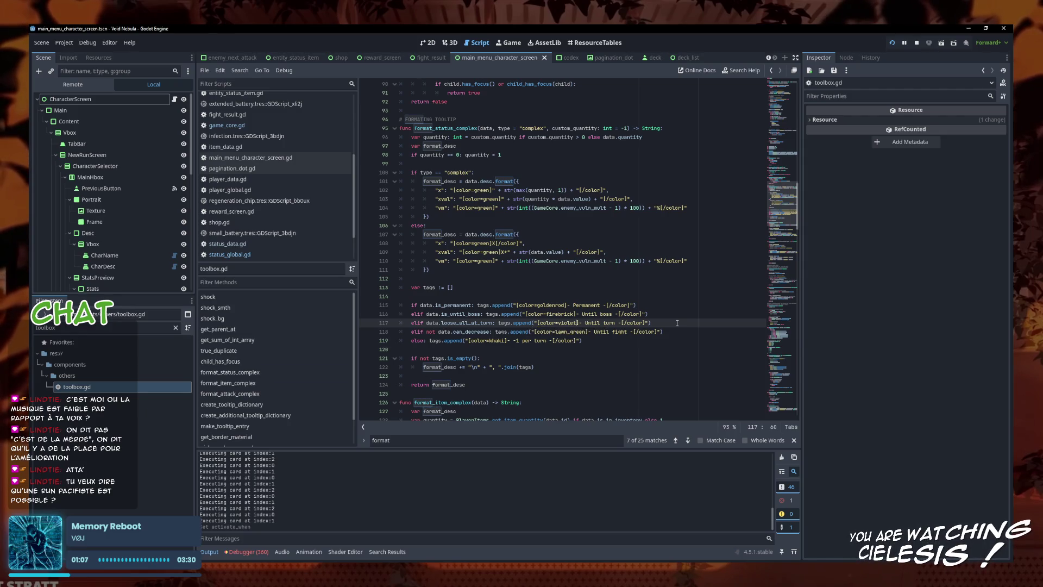
{"action": "key", "text": "BackSpace"}
{"action": "key", "text": "BackSpace"}
{"action": "key", "text": "BackSpace"}
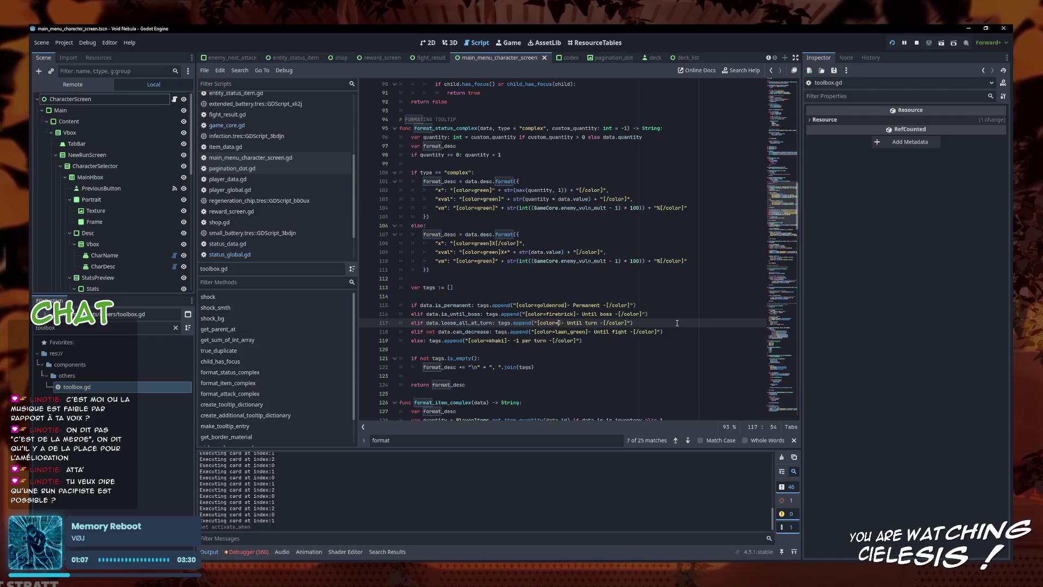
{"action": "key", "text": "F5"}
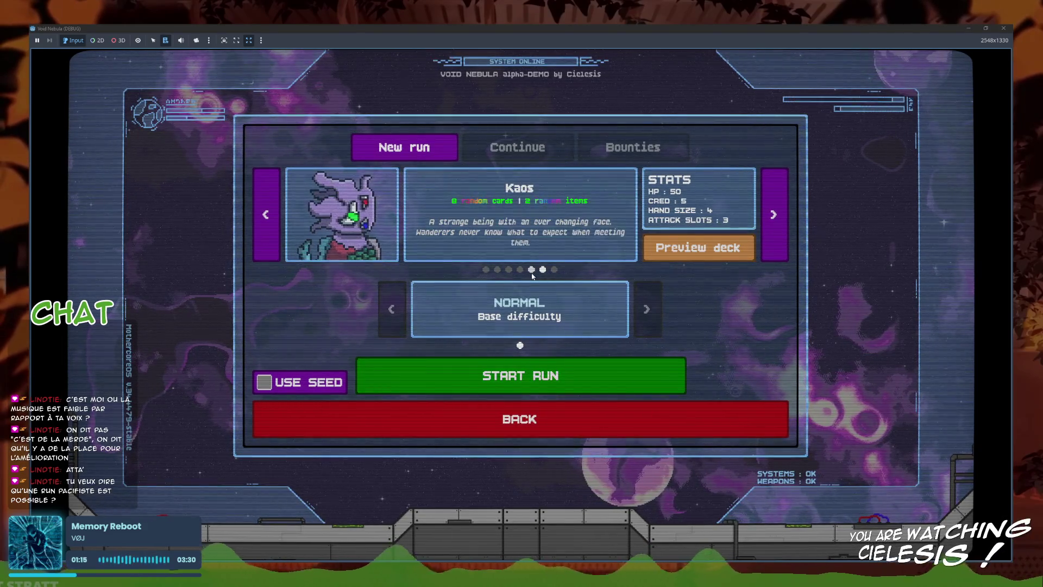
- Start a new run and inspect the item slots on the fight screen
{"action": "left_click", "coordinate": [589, 382]}
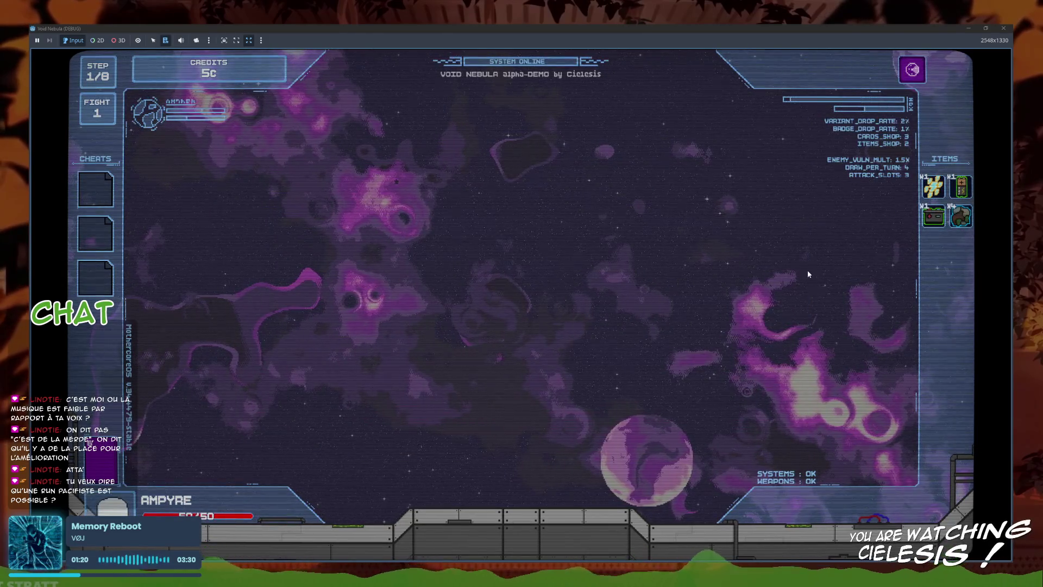
{"action": "mouse_move", "coordinate": [936, 215]}
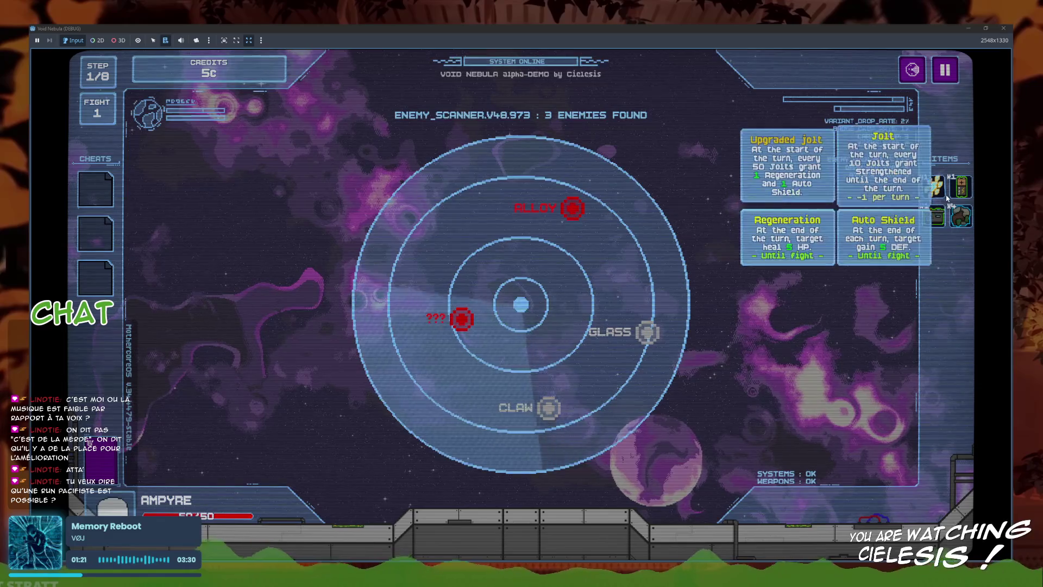
{"action": "mouse_move", "coordinate": [931, 192]}
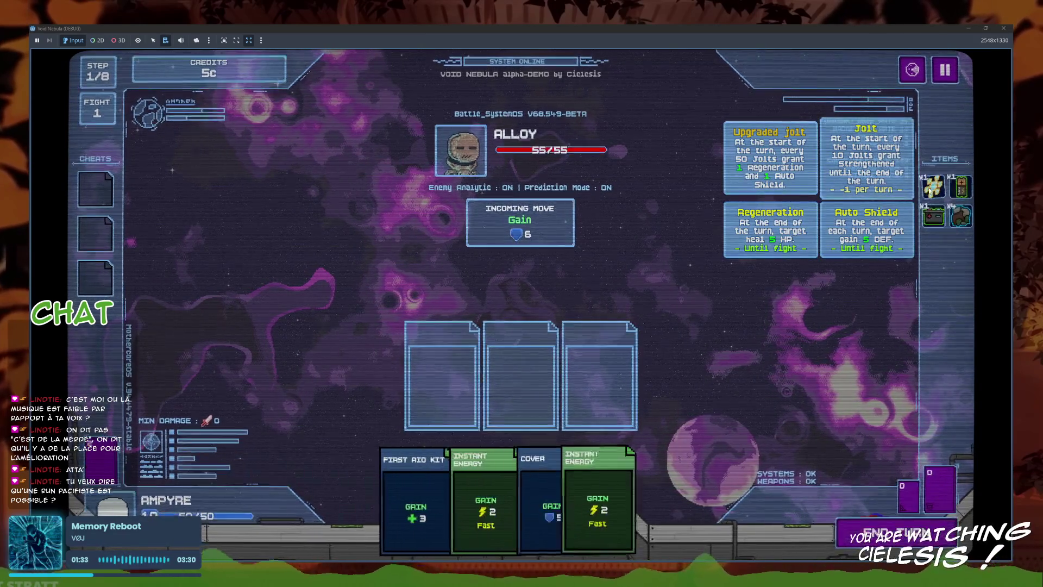
- Play both Instant Energy cards, Cover and First Aid Kit into the slots
{"action": "mouse_move", "coordinate": [582, 494]}
{"action": "left_mouse_down"}
{"action": "mouse_move", "coordinate": [443, 353]}
{"action": "mouse_move", "coordinate": [443, 375]}
{"action": "left_mouse_up"}
{"action": "left_click", "coordinate": [538, 470]}
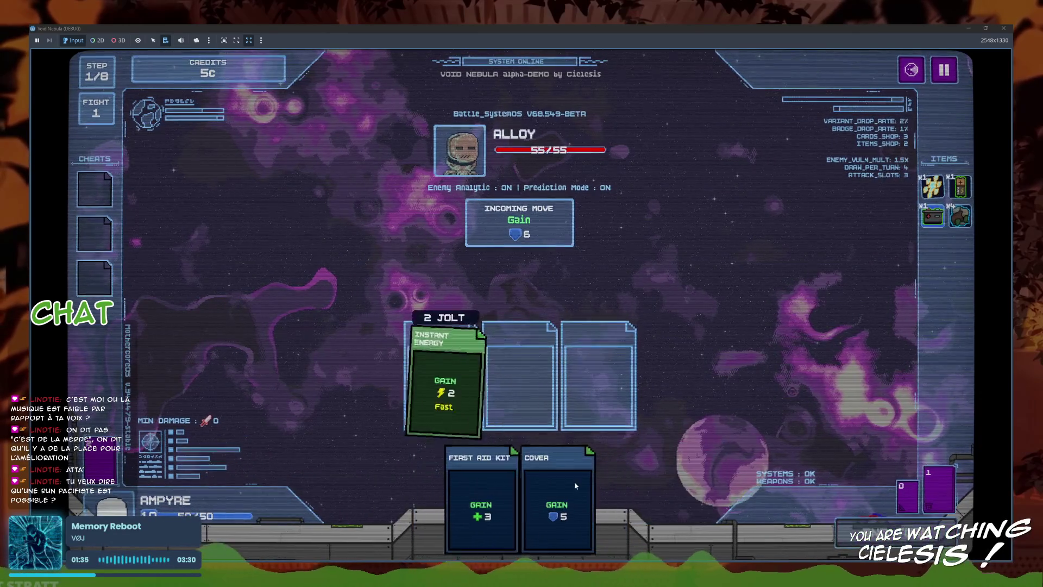
{"action": "left_click", "coordinate": [528, 484]}
{"action": "left_click", "coordinate": [478, 489]}
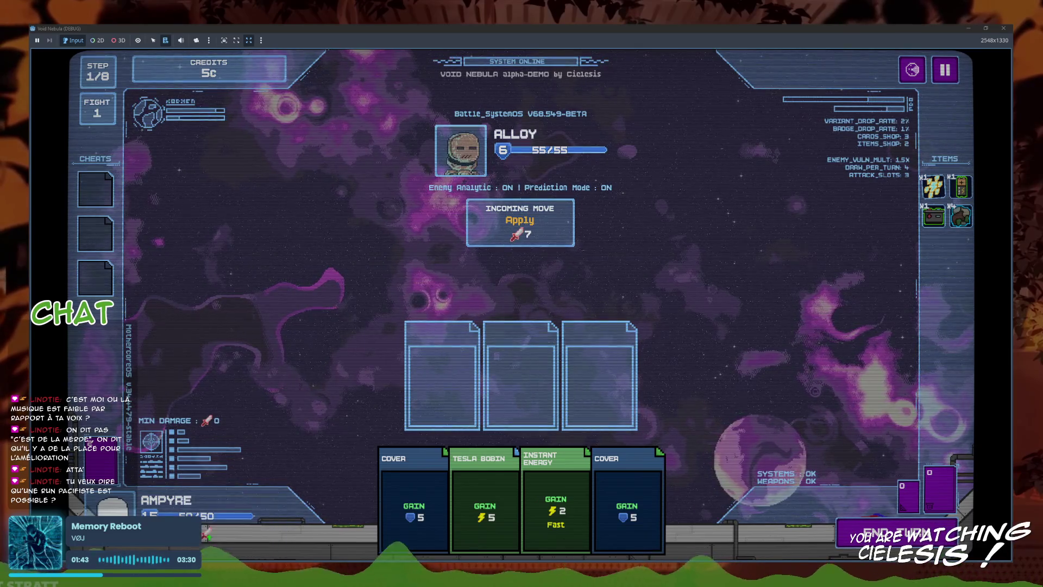
- Check the Strengthened status tooltip, then close the game and return to the script editor
{"action": "mouse_move", "coordinate": [209, 537]}
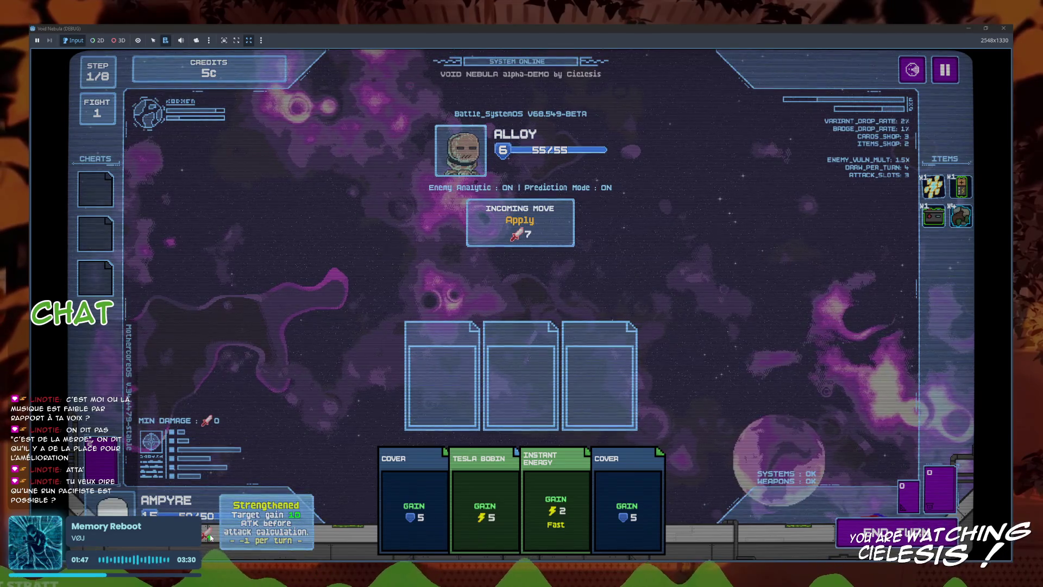
{"action": "left_click", "coordinate": [1004, 28]}
{"action": "left_click", "coordinate": [524, 243]}
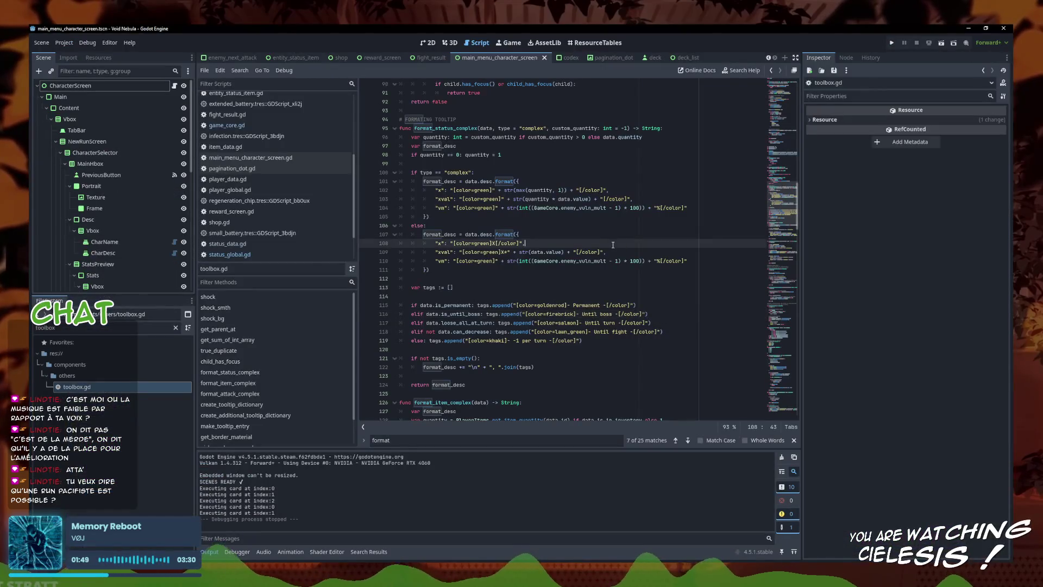
- Save the edited scripts, then open upgraded_jolt, review its 50-jolt threshold check and save it
{"action": "scroll", "coordinate": [294, 222], "scroll_direction": "down", "scroll_amount": 3}
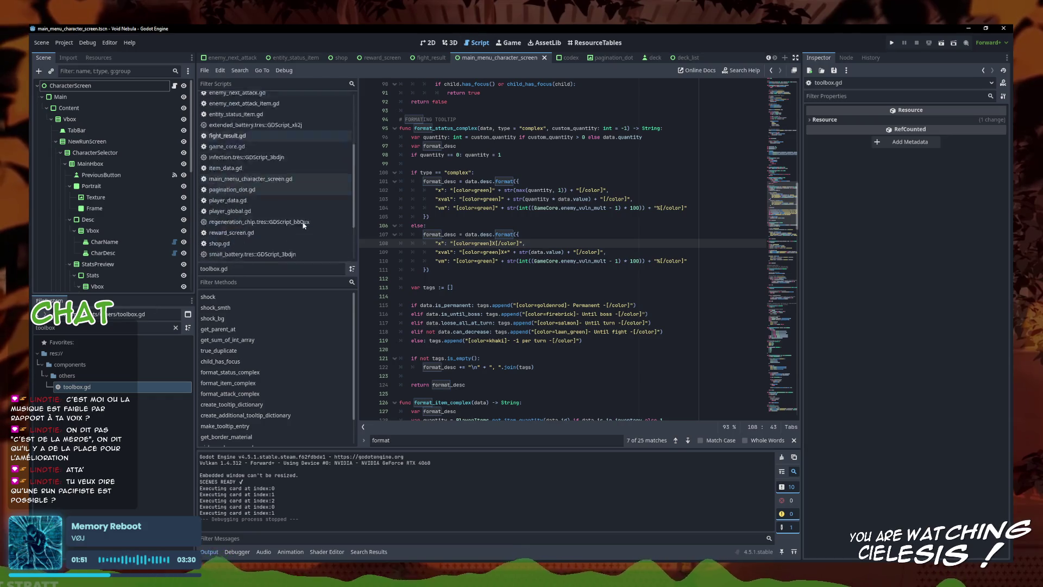
{"action": "right_click", "coordinate": [293, 222]}
{"action": "left_click", "coordinate": [352, 269]}
{"action": "right_click", "coordinate": [296, 255]}
{"action": "left_click", "coordinate": [318, 268]}
{"action": "left_click", "coordinate": [489, 167]}
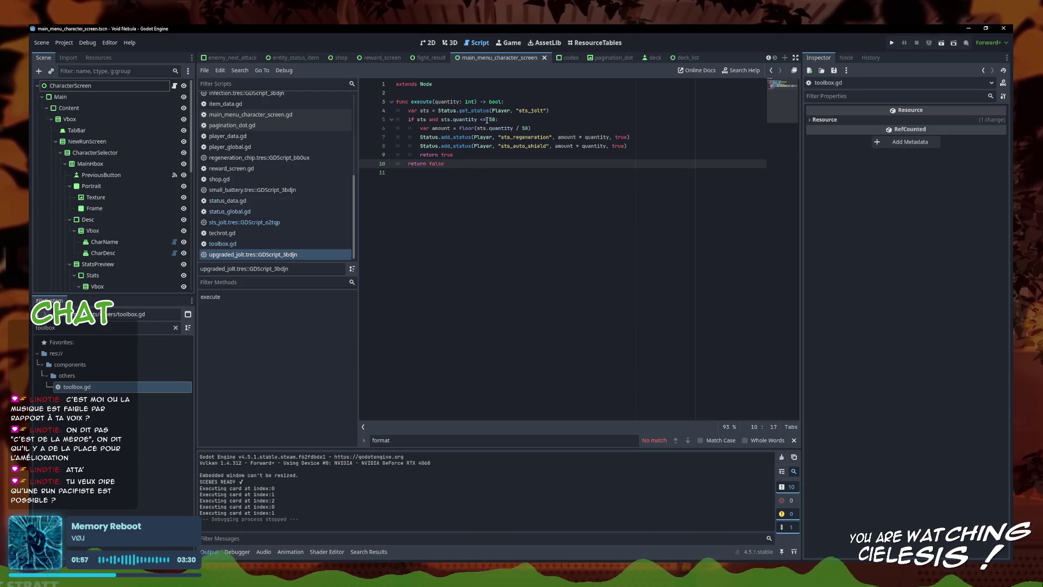
{"action": "left_click", "coordinate": [483, 119]}
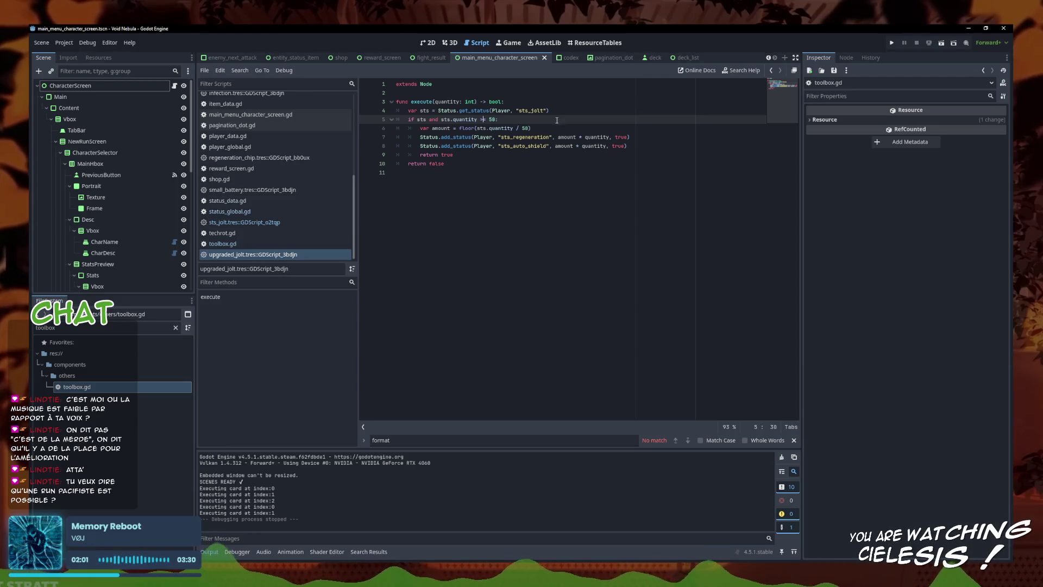
{"action": "key", "text": "ctrl+s"}
- Inspect sts_jolt's status.quantity < 10 check, then return to the upgraded_jolt script
{"action": "right_click", "coordinate": [313, 254]}
{"action": "left_click", "coordinate": [244, 222]}
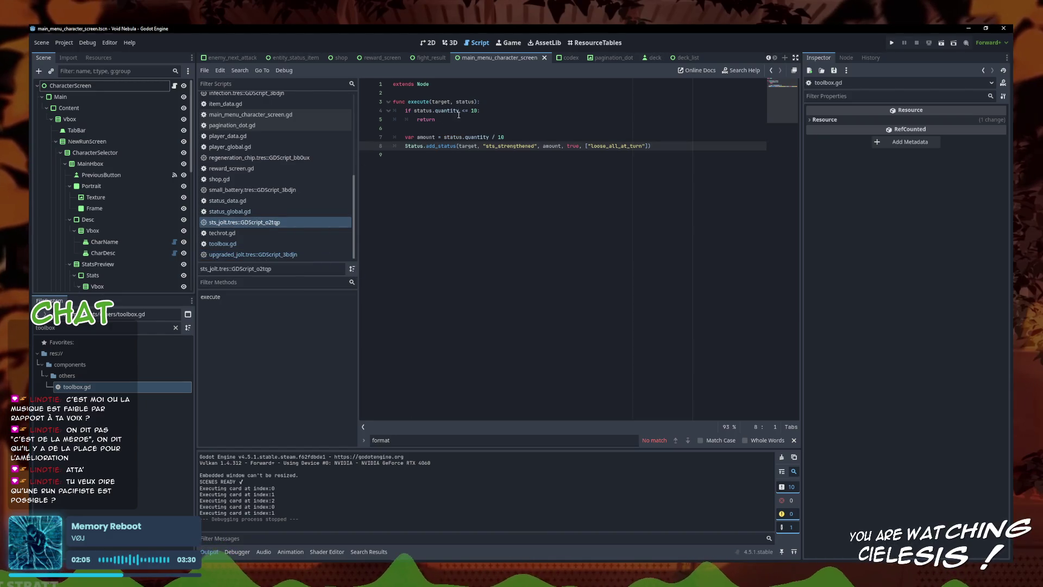
{"action": "left_click", "coordinate": [468, 111]}
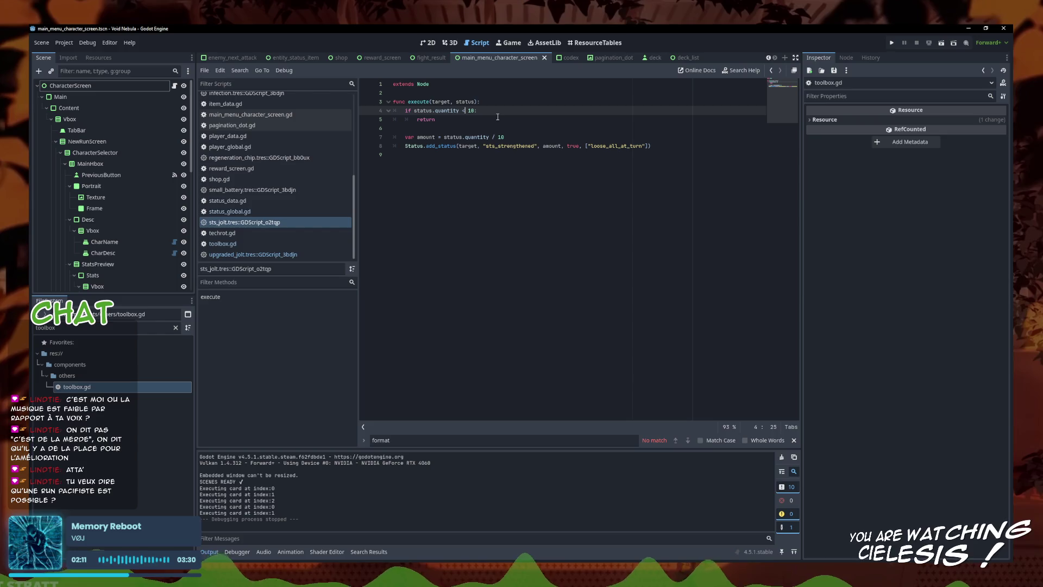
{"action": "left_click", "coordinate": [498, 119]}
{"action": "right_click", "coordinate": [278, 223]}
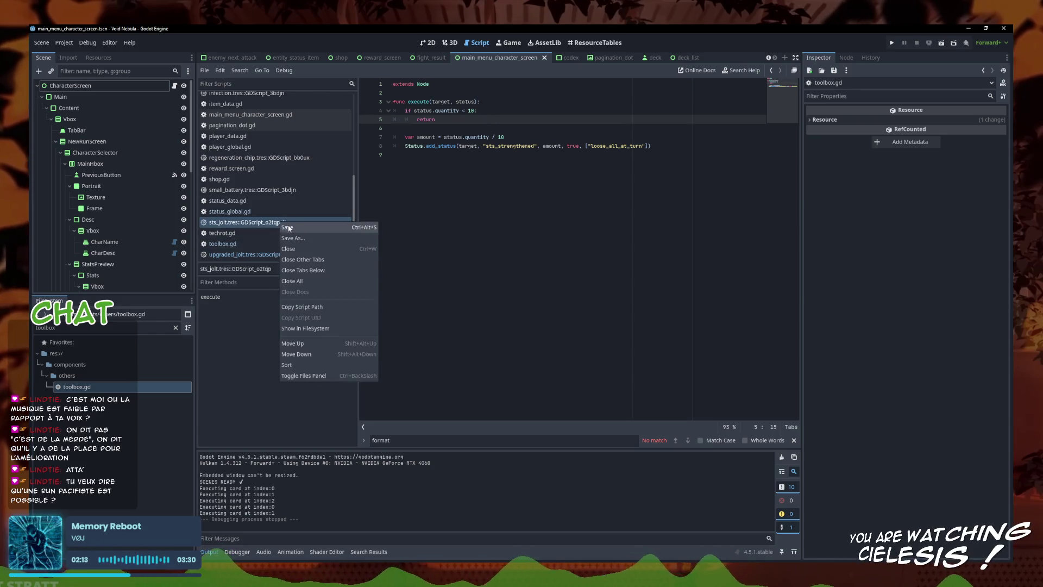
{"action": "key", "text": "Escape"}
{"action": "left_click", "coordinate": [286, 257]}
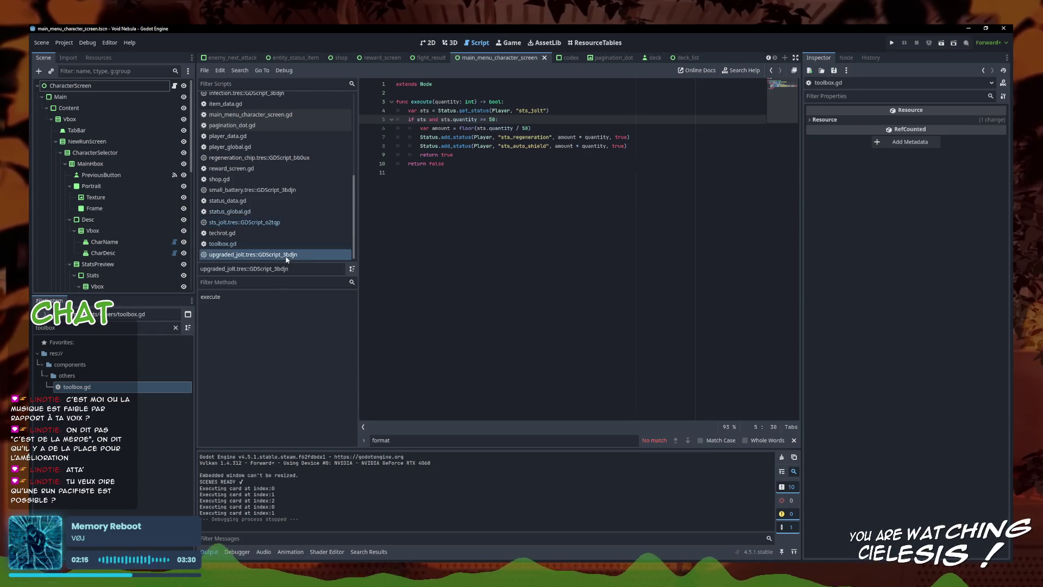
{"action": "left_click", "coordinate": [263, 222]}
{"action": "left_click", "coordinate": [263, 255]}
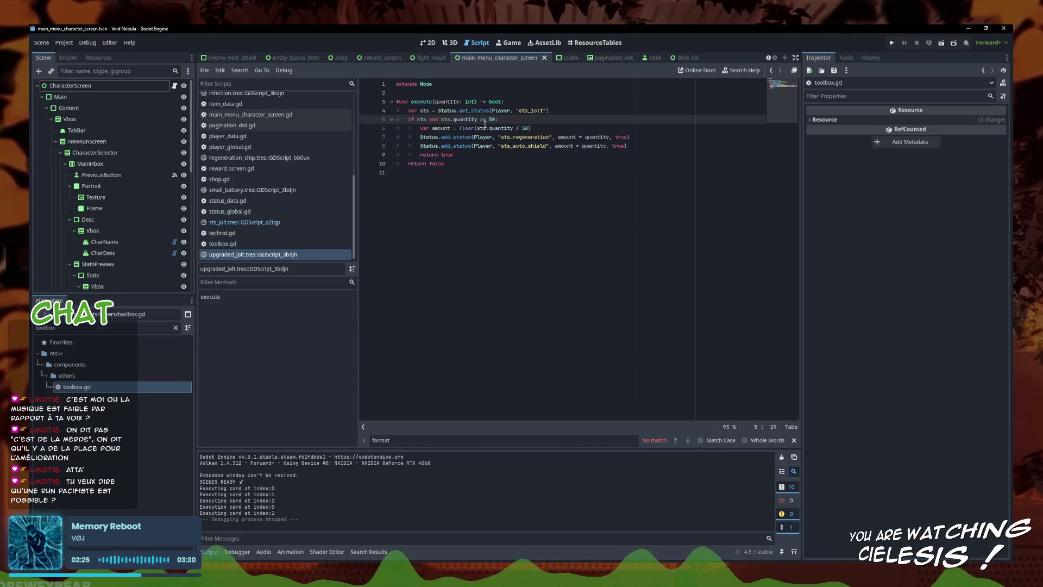
{"action": "key", "text": "End"}
{"action": "key", "text": "ctrl+s"}
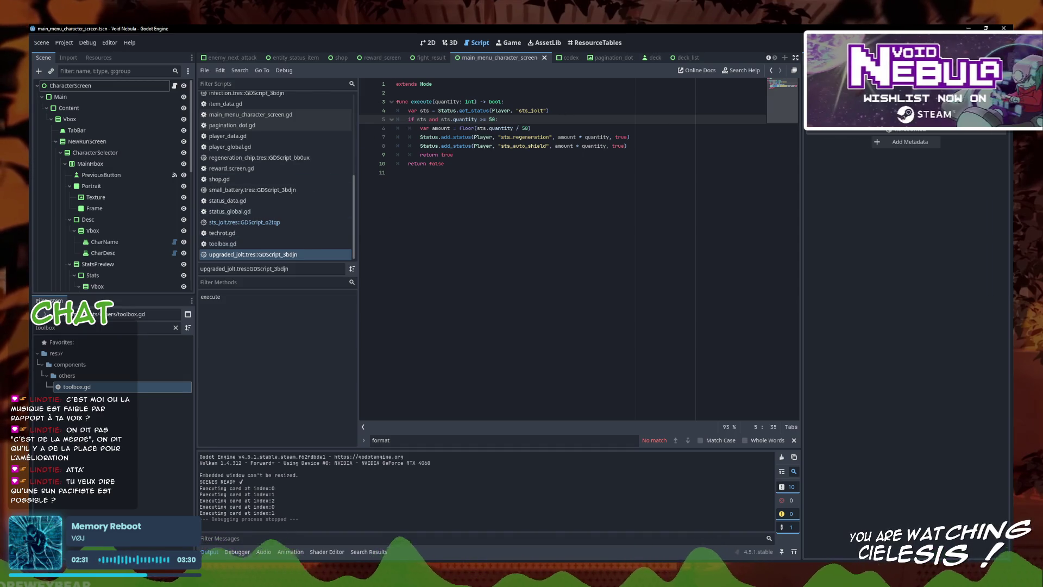
{"action": "key", "text": "F5"}
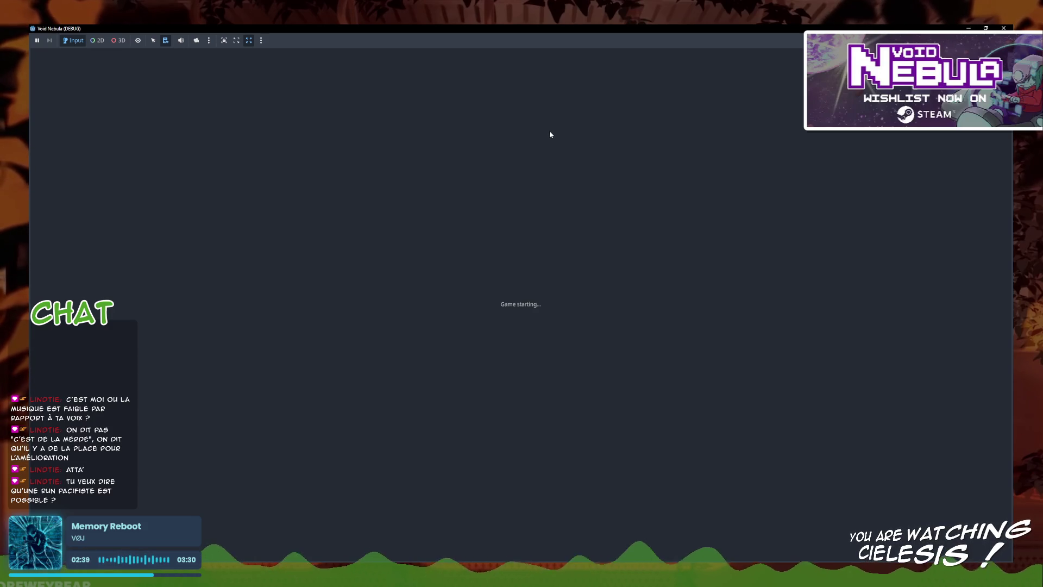
{"action": "key", "text": "alt+Tab"}
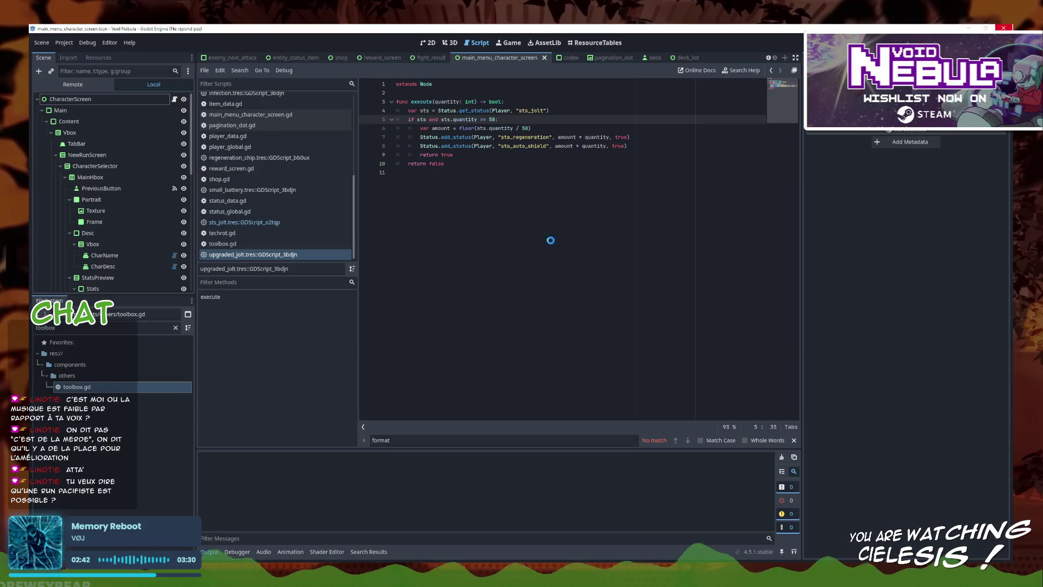
{"action": "left_click", "coordinate": [666, 143]}
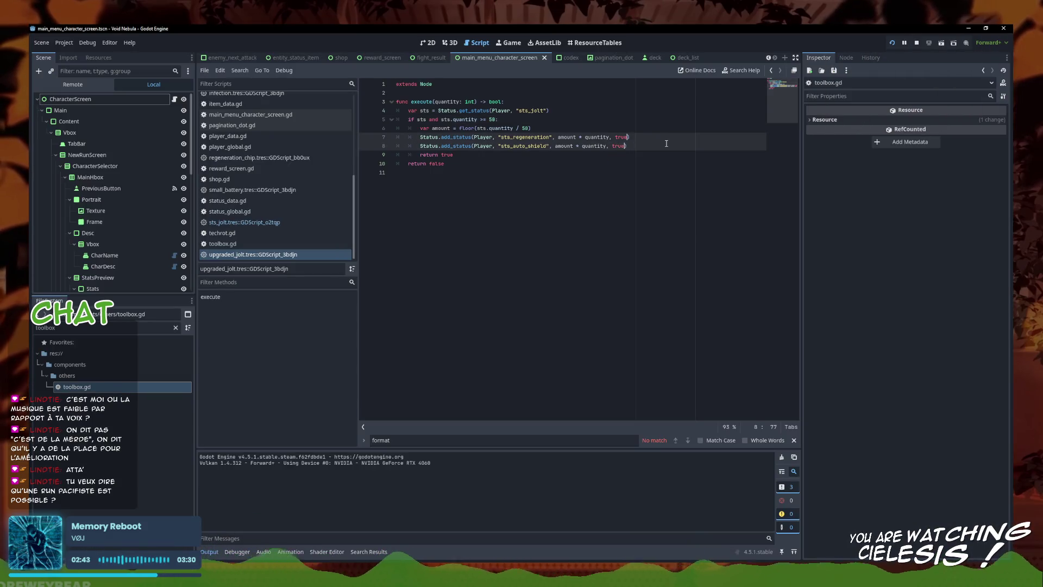
- Add , ["loose_all_at_turn"] to both add_status calls, glance at status_global.gd, and save upgraded_jolt
{"action": "type", "text": ", [\""}
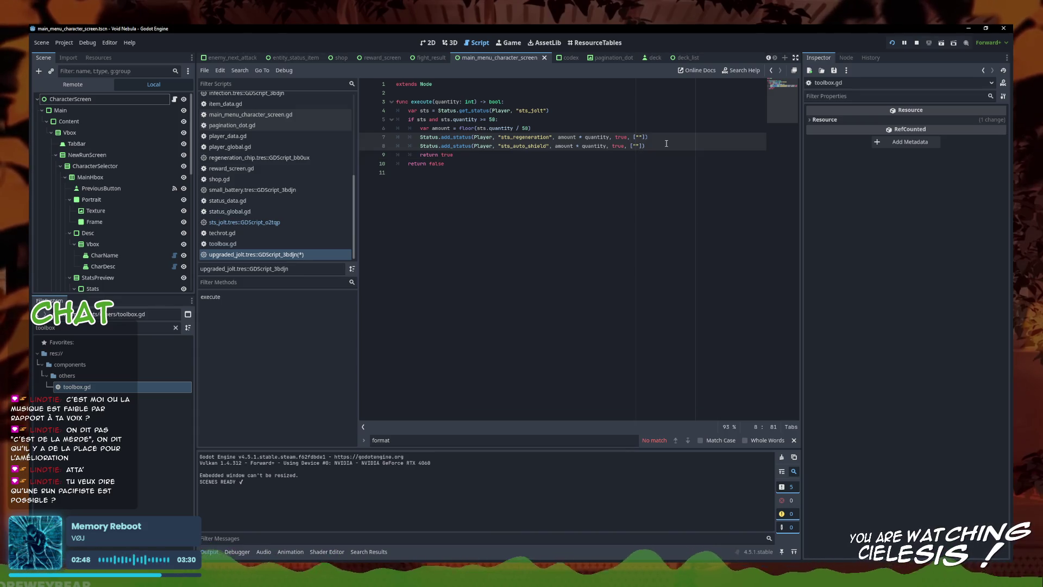
{"action": "type", "text": "loose_all_at"}
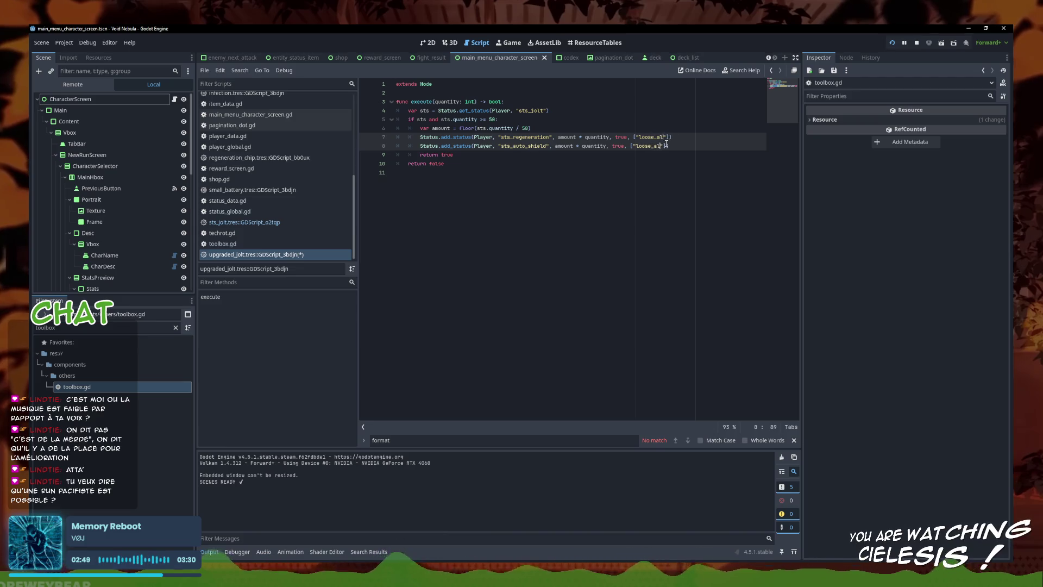
{"action": "type", "text": "_turn"}
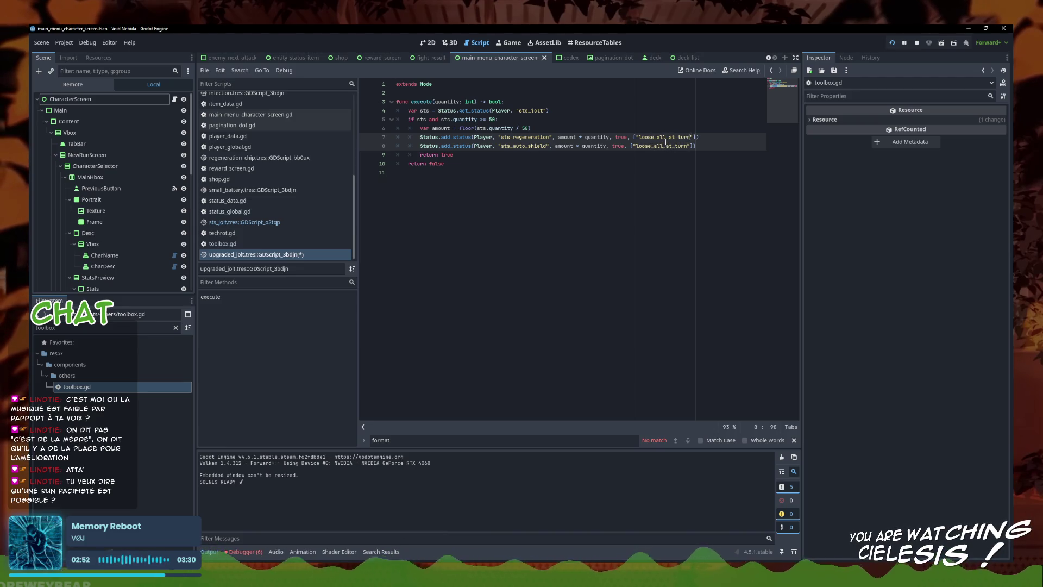
{"action": "left_click", "coordinate": [459, 145], "text": "ctrl"}
{"action": "left_click", "coordinate": [519, 340]}
{"action": "right_click", "coordinate": [274, 255]}
{"action": "left_click", "coordinate": [294, 266]}
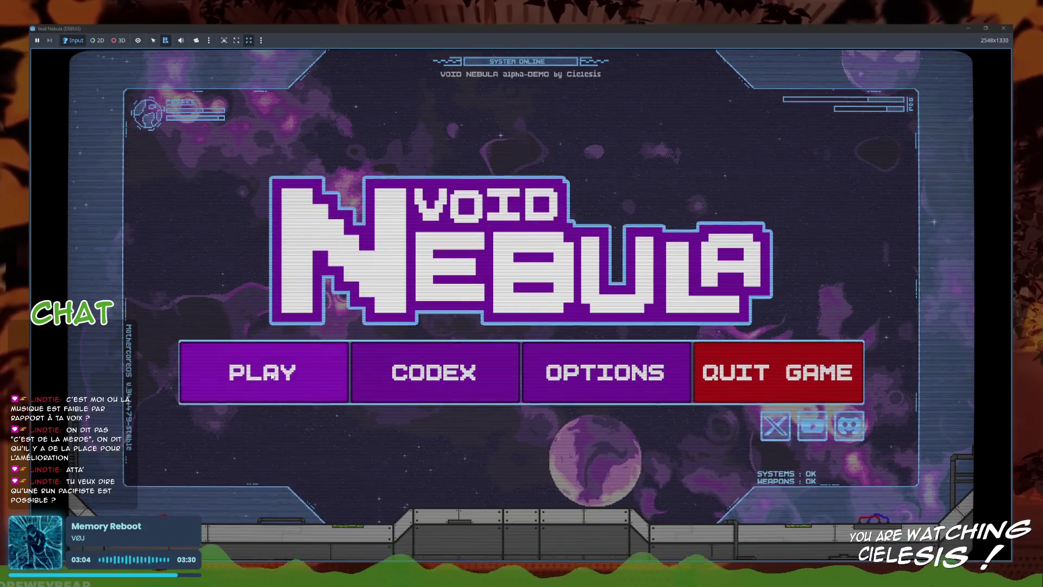
- Open and close the Codex from the Void Nebula main menu
{"action": "left_click", "coordinate": [304, 369]}
{"action": "left_click", "coordinate": [305, 435]}
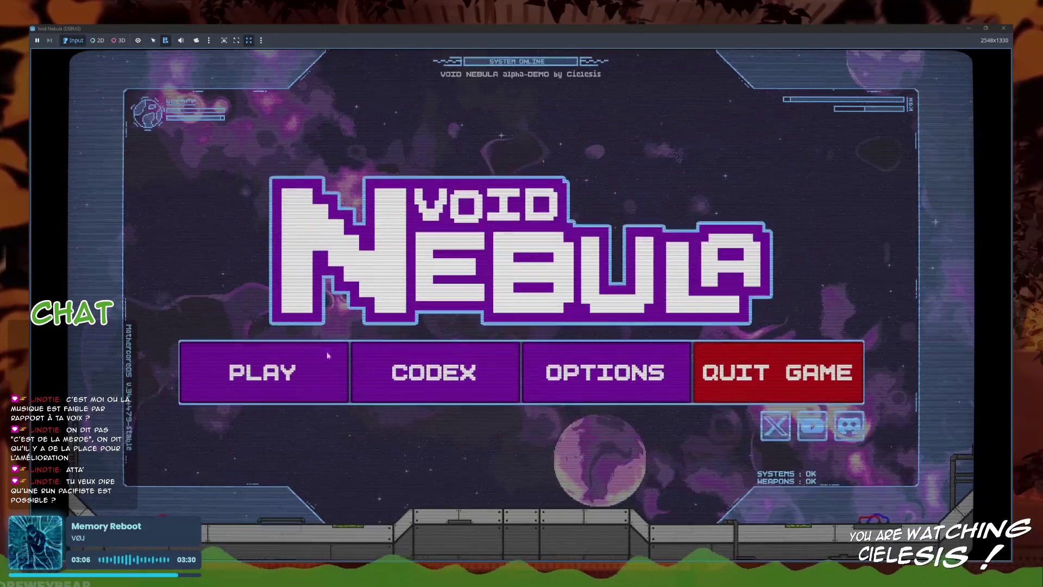
- Start a new run as Ampyre and choose Newbie as the first enemy
{"action": "left_click", "coordinate": [272, 373]}
{"action": "left_click", "coordinate": [531, 269]}
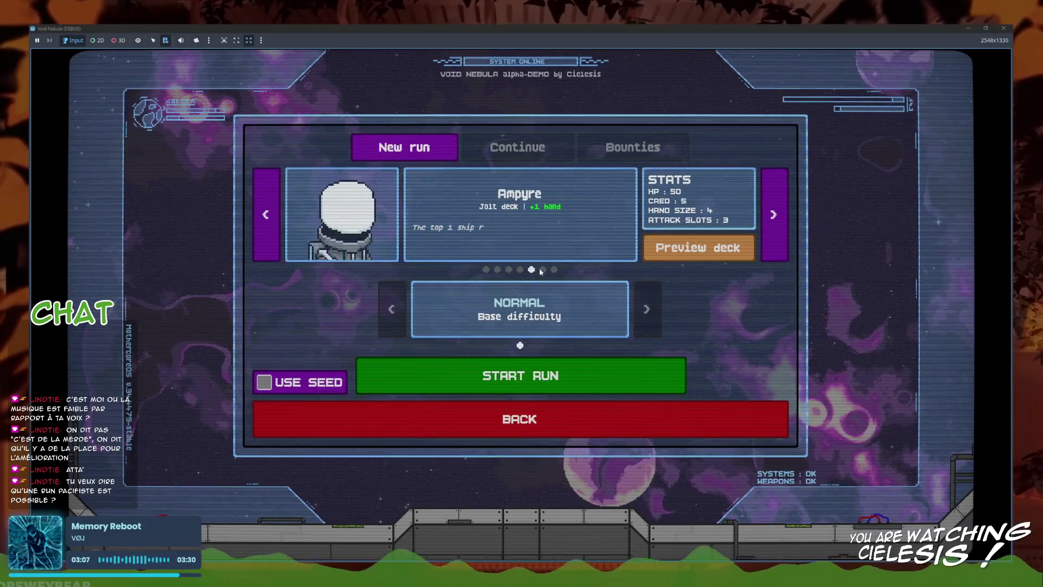
{"action": "left_click", "coordinate": [558, 388]}
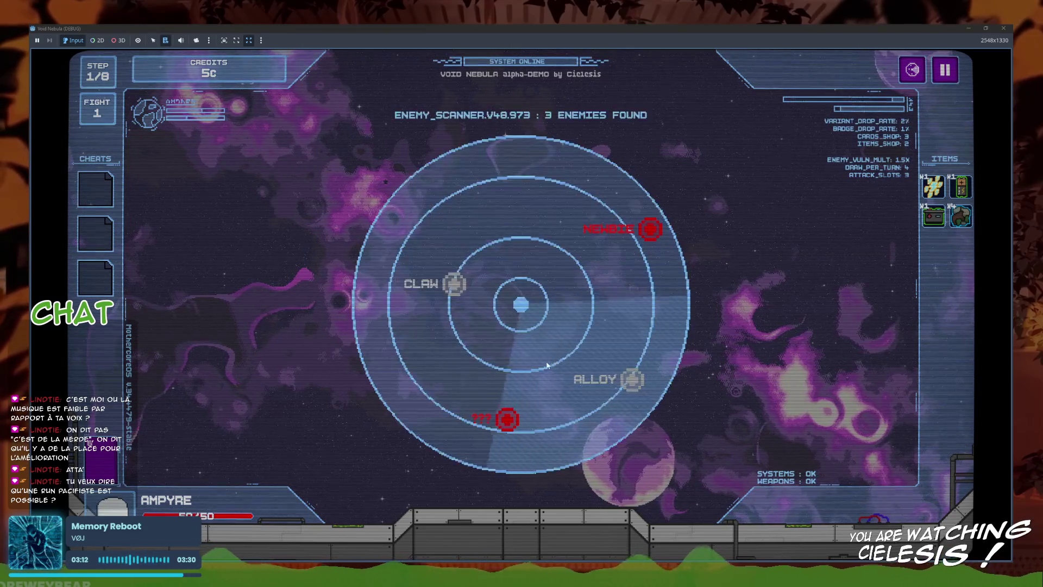
{"action": "left_click", "coordinate": [641, 232]}
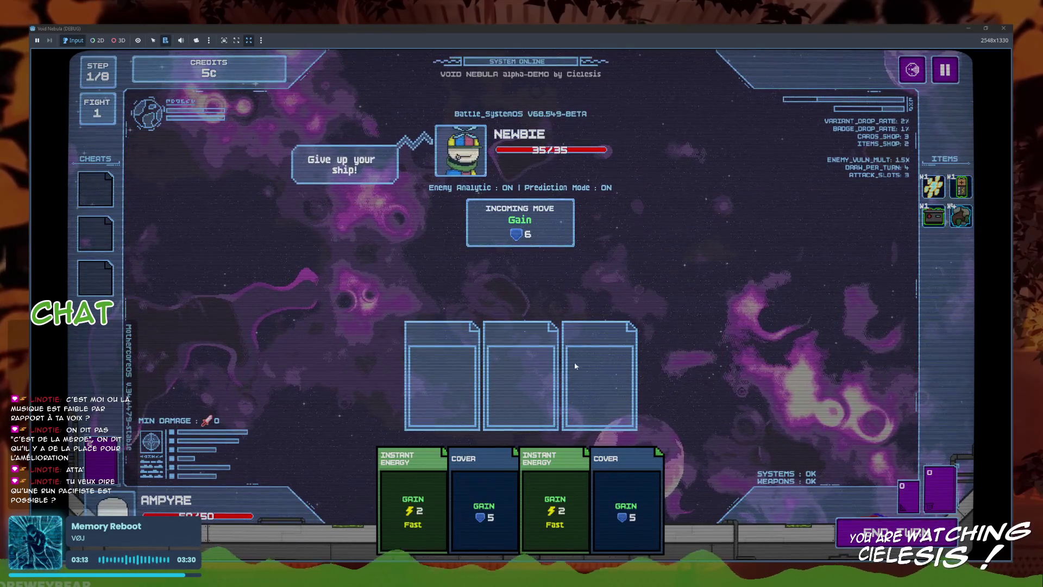
- Over the first two turns, play Instant Energy, Cover, Tesla Bobin and First Aid Kit cards
{"action": "left_click", "coordinate": [413, 499]}
{"action": "left_click", "coordinate": [445, 489]}
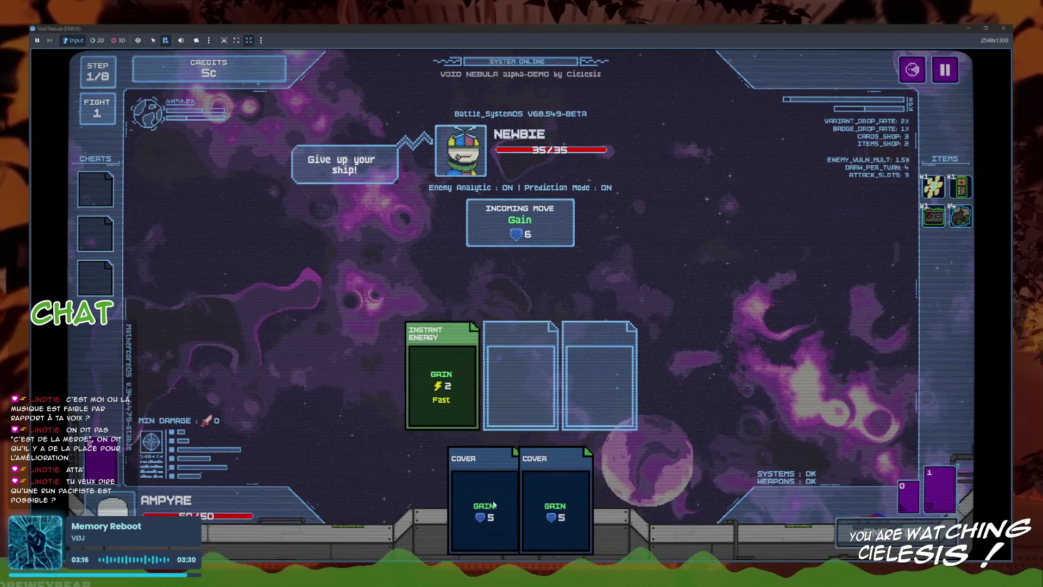
{"action": "left_click", "coordinate": [523, 488]}
{"action": "left_click", "coordinate": [523, 488]}
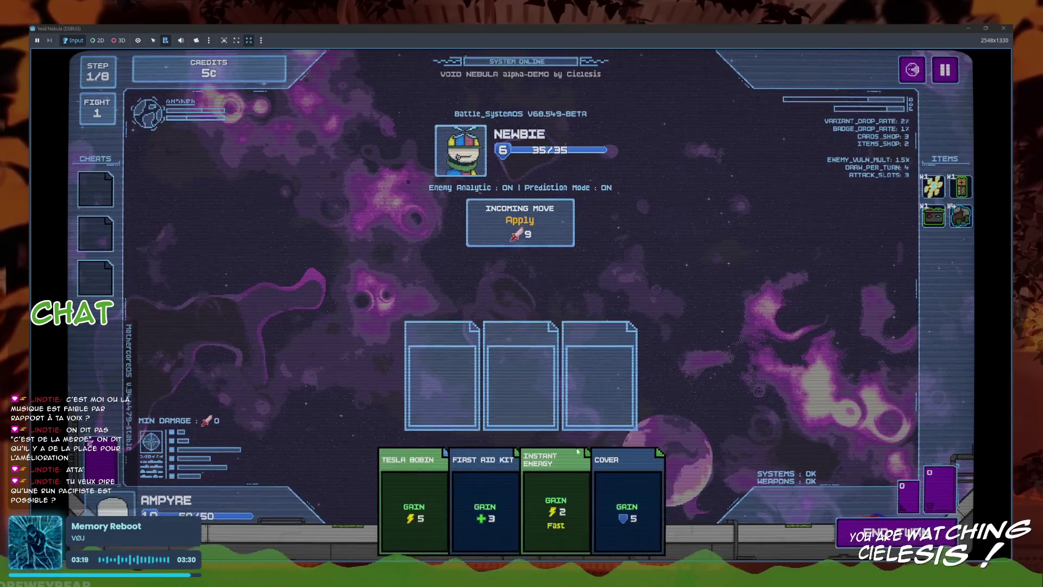
{"action": "left_click", "coordinate": [592, 506]}
{"action": "left_click", "coordinate": [454, 484]}
{"action": "left_click", "coordinate": [576, 492]}
{"action": "left_click", "coordinate": [491, 505]}
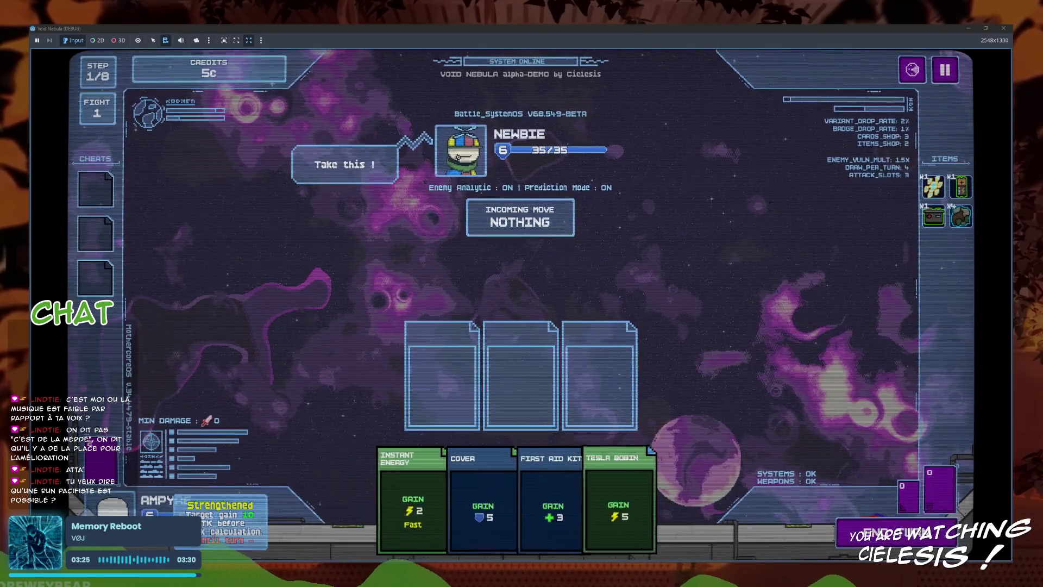
- On the next two turns, play Instant Energy, Tesla Bobin, Cover and First Aid Kit each turn
{"action": "left_click", "coordinate": [387, 508]}
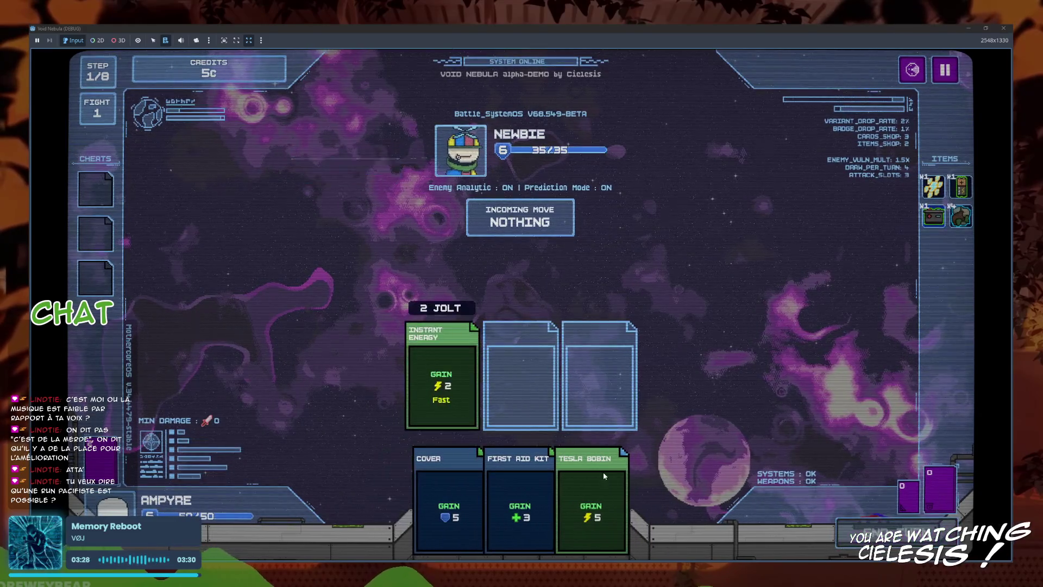
{"action": "left_click", "coordinate": [603, 472]}
{"action": "left_click", "coordinate": [486, 508]}
{"action": "left_click", "coordinate": [532, 509]}
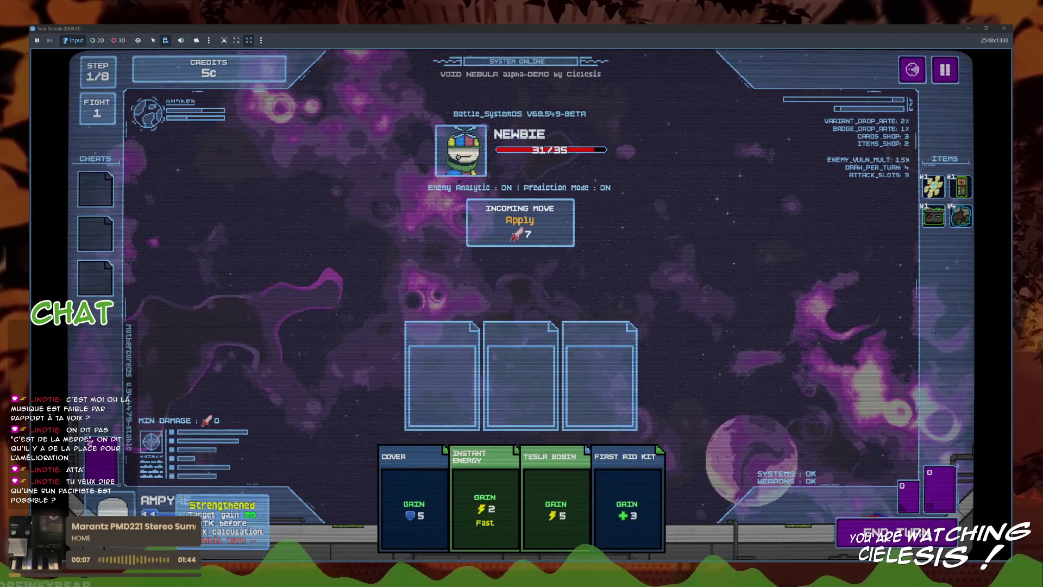
{"action": "left_click", "coordinate": [513, 500]}
{"action": "left_click", "coordinate": [520, 498]}
{"action": "left_click", "coordinate": [520, 498]}
{"action": "left_click", "coordinate": [520, 497]}
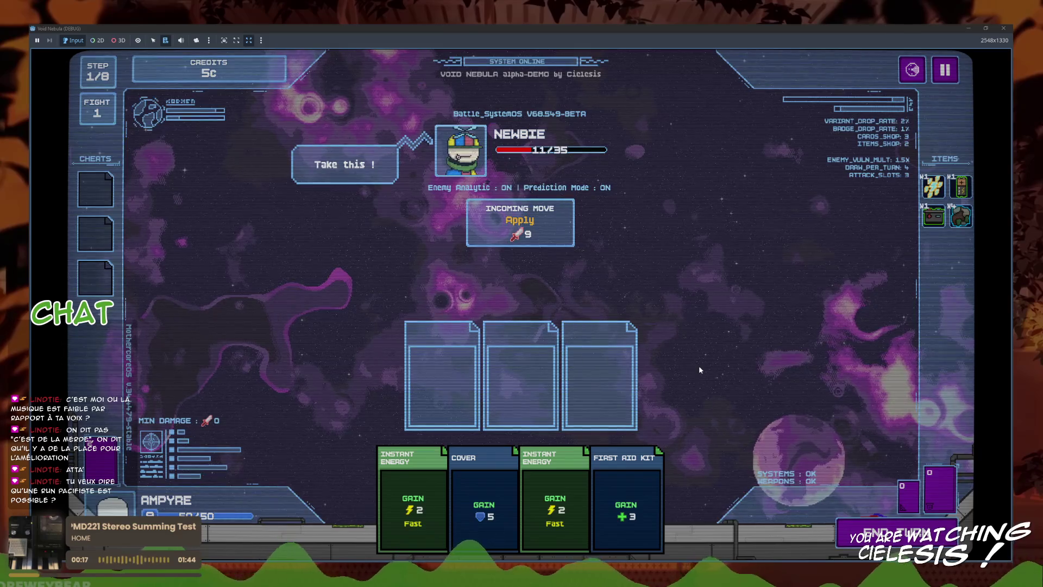
- Finish off Newbie with two Instant Energy cards, First Aid Kit and Cover
{"action": "left_click", "coordinate": [553, 487]}
{"action": "left_click", "coordinate": [457, 491]}
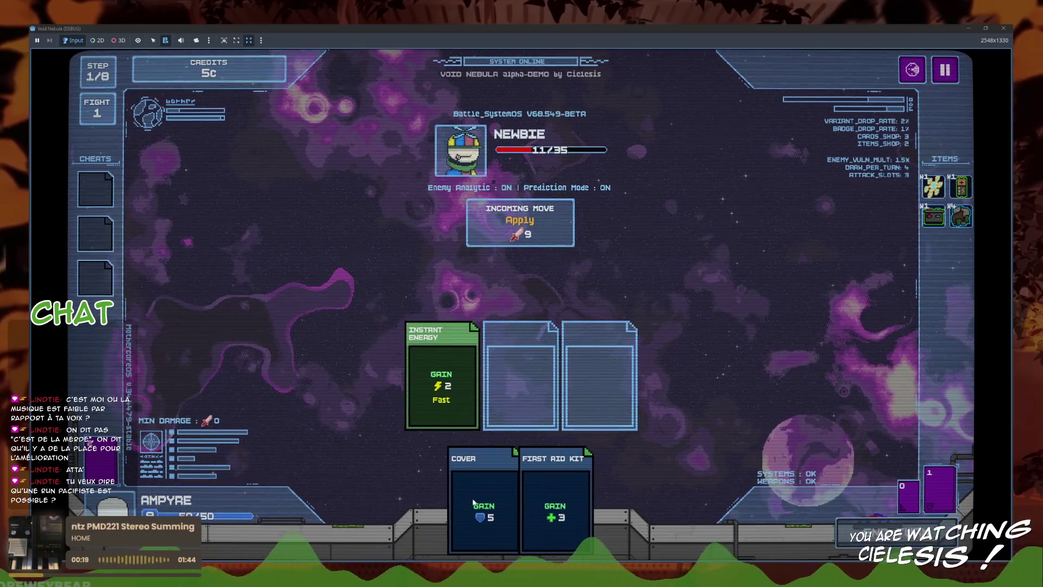
{"action": "left_click", "coordinate": [554, 502]}
{"action": "left_click", "coordinate": [535, 500]}
{"action": "mouse_move", "coordinate": [934, 186]}
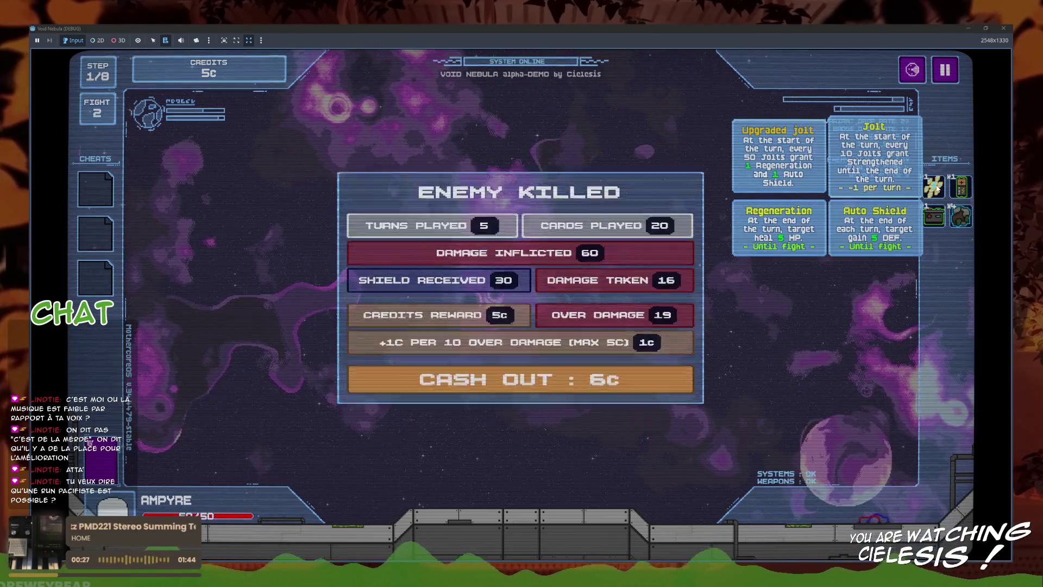
- Cash out the reward, buy the third shop item, and leave the shop for the next fight
{"action": "left_click", "coordinate": [569, 423]}
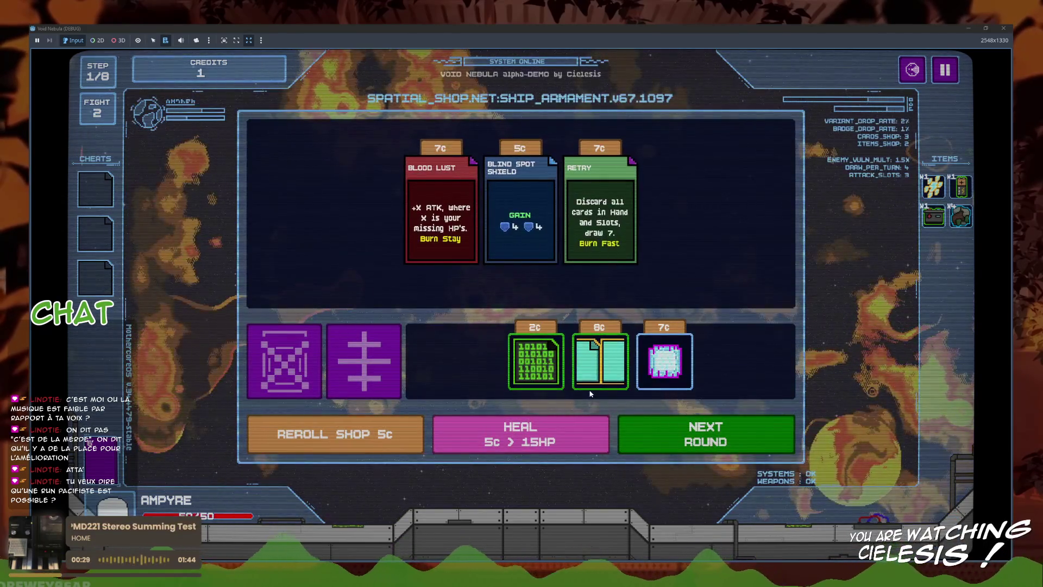
{"action": "left_click", "coordinate": [658, 361]}
{"action": "left_click", "coordinate": [364, 361]}
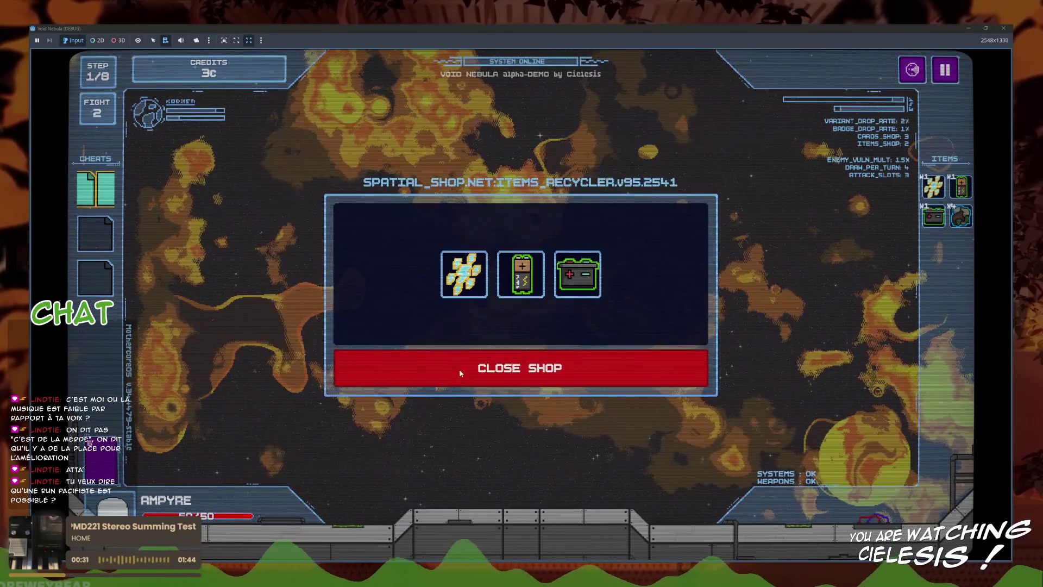
{"action": "left_click", "coordinate": [496, 362]}
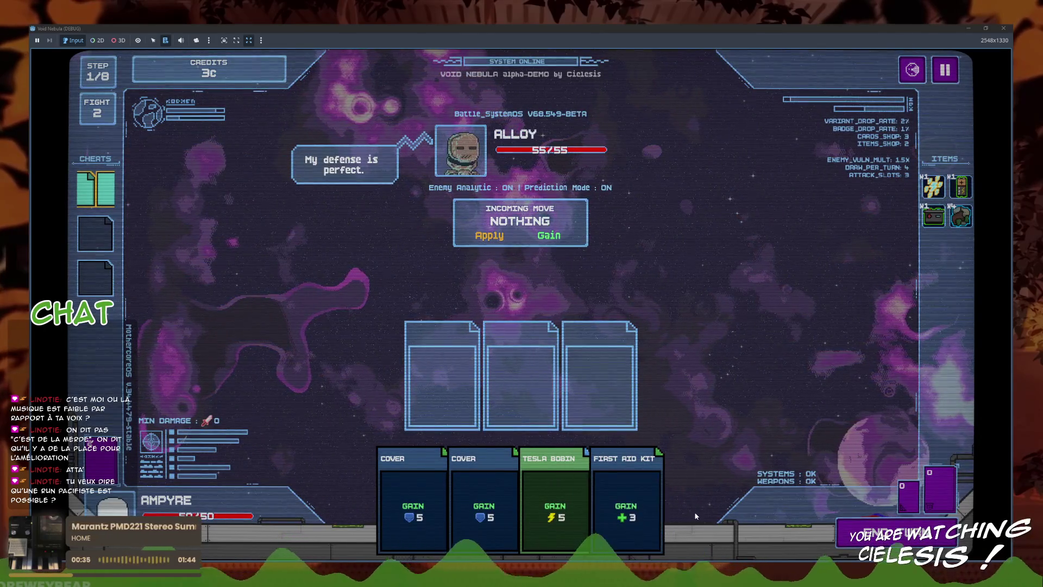
- Use the Recursive Injection cheat on Tesla Bobin and end the turn
{"action": "left_click", "coordinate": [555, 506]}
{"action": "left_click", "coordinate": [104, 185]}
{"action": "left_click", "coordinate": [160, 177]}
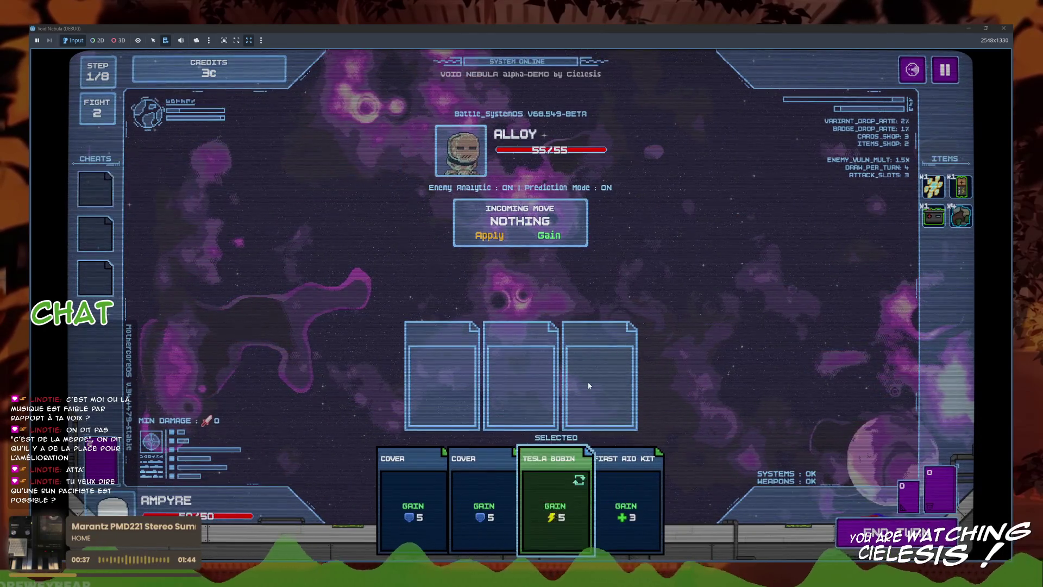
{"action": "key", "text": "space"}
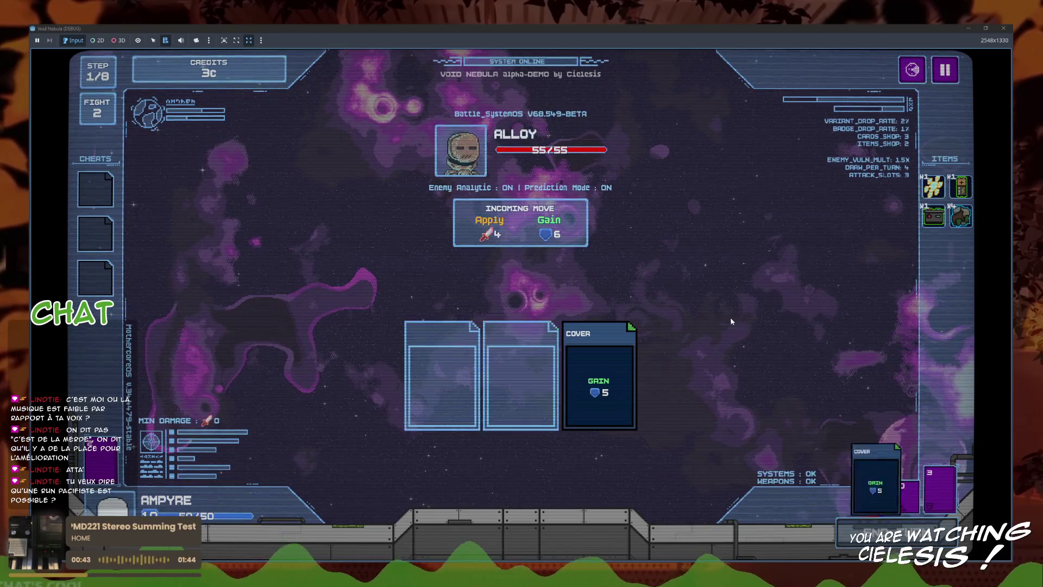
- Play Instant Energy, Tesla Bobin and First Aid Kit over two turns against ALLOY
{"action": "left_click", "coordinate": [424, 500]}
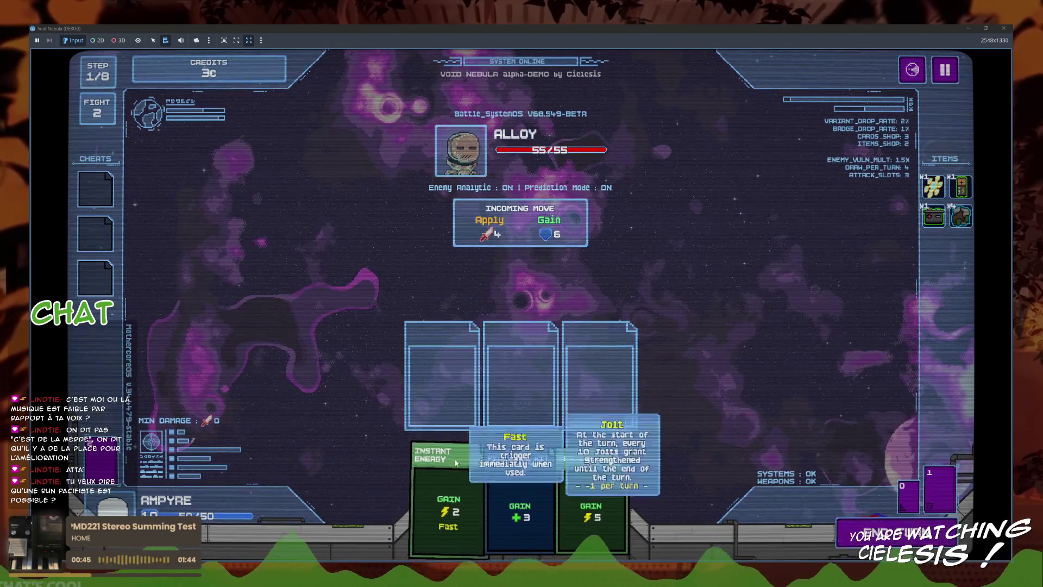
{"action": "left_click", "coordinate": [573, 483]}
{"action": "left_click", "coordinate": [483, 489]}
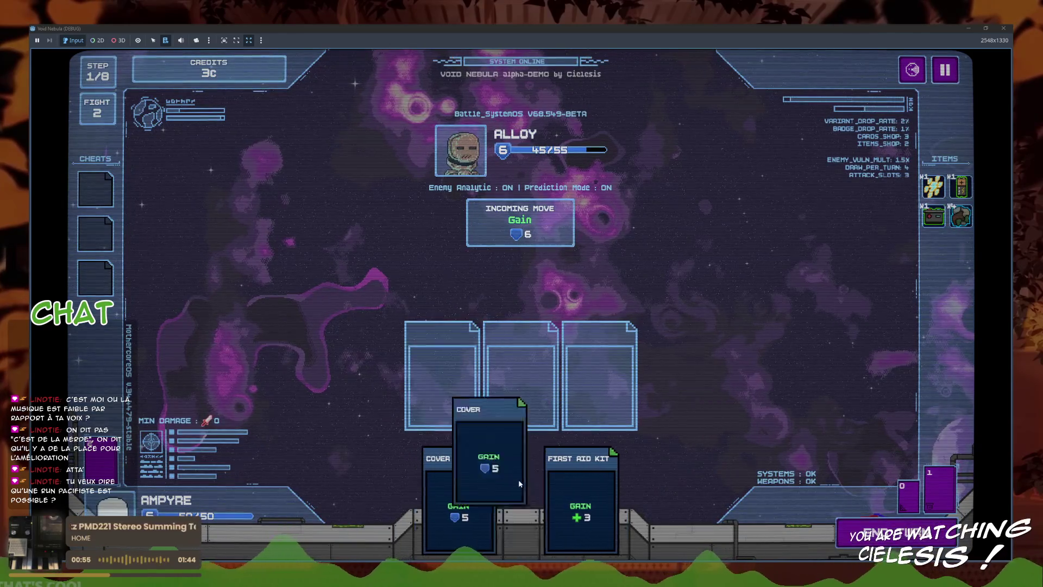
{"action": "left_click", "coordinate": [859, 531]}
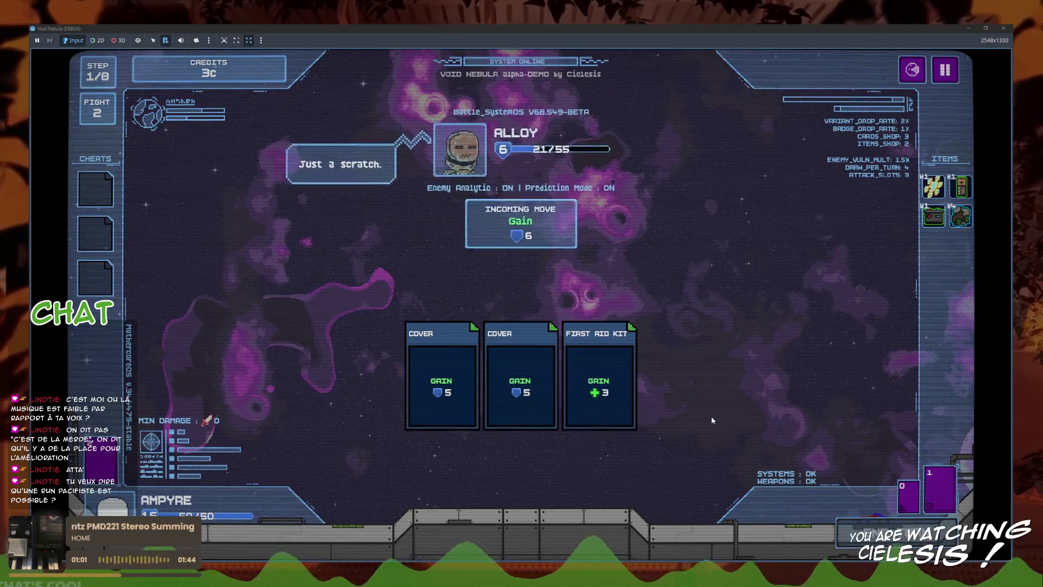
{"action": "left_click", "coordinate": [544, 489]}
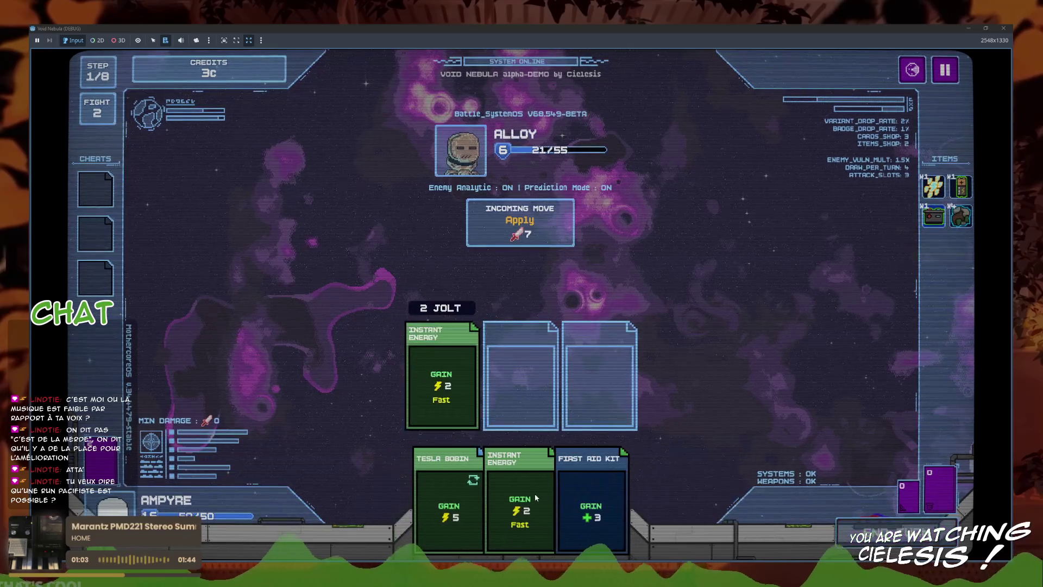
{"action": "left_click", "coordinate": [535, 493]}
{"action": "left_click", "coordinate": [497, 496]}
{"action": "left_click", "coordinate": [509, 492]}
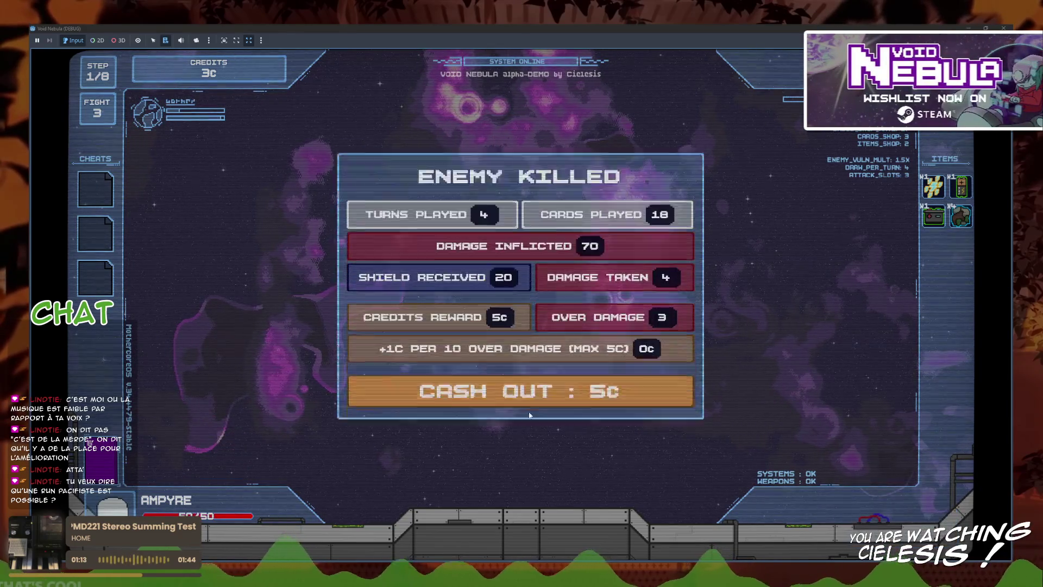
- Cash out the 5c reward, recycle the battery for 3c, and start the fight against CLAW
{"action": "left_click", "coordinate": [550, 404]}
{"action": "left_click", "coordinate": [600, 362]}
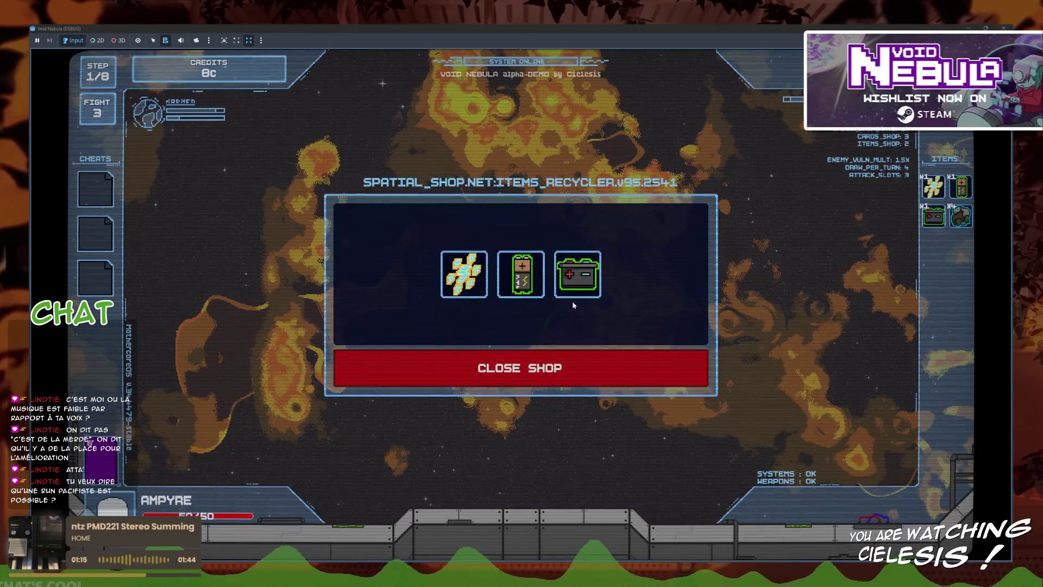
{"action": "left_click", "coordinate": [575, 272]}
{"action": "left_click", "coordinate": [581, 378]}
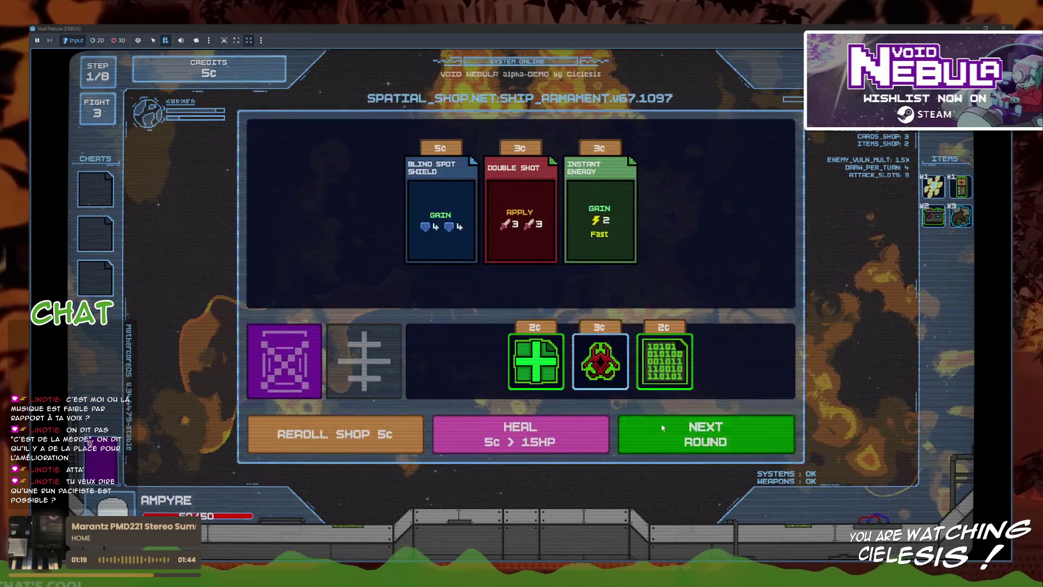
{"action": "left_click", "coordinate": [673, 433]}
{"action": "left_click", "coordinate": [439, 288]}
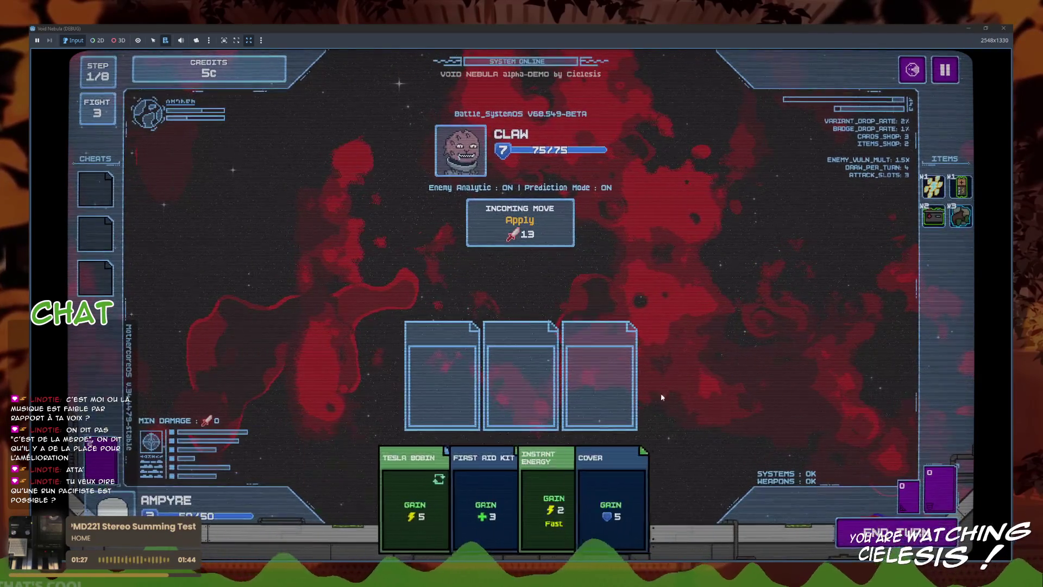
- Play Tesla Bobin, First Aid Kit, Cover and Instant Energy over three turns against CLAW
{"action": "left_click", "coordinate": [416, 489]}
{"action": "left_click", "coordinate": [506, 495]}
{"action": "left_click", "coordinate": [538, 506]}
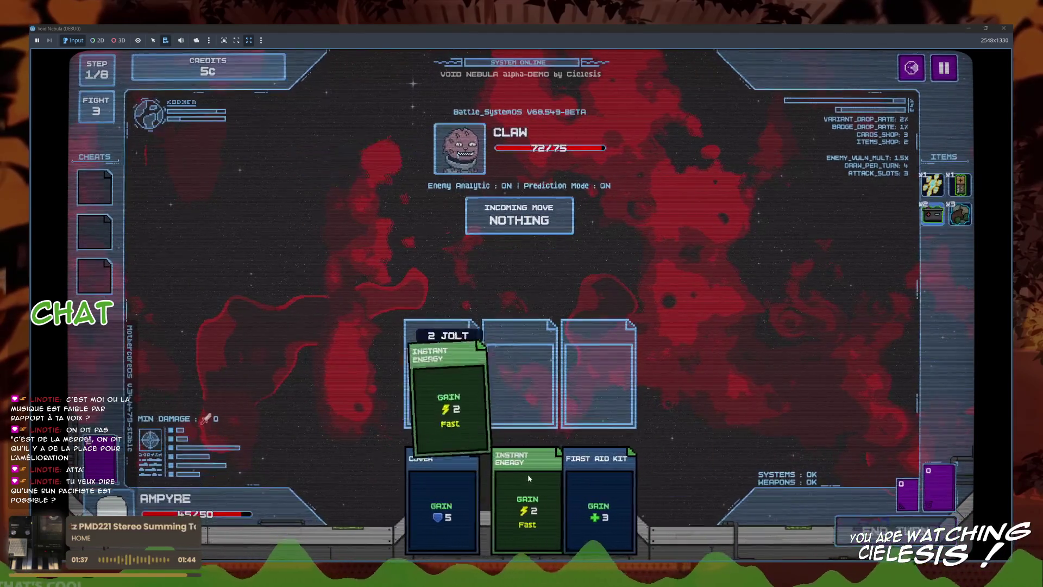
{"action": "left_click", "coordinate": [525, 475]}
{"action": "left_click", "coordinate": [501, 475]}
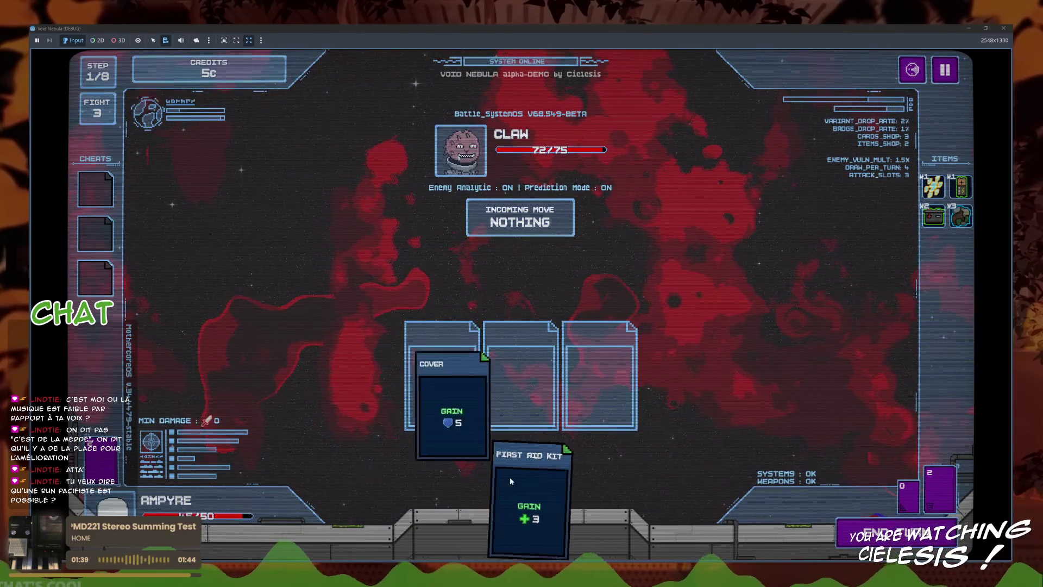
{"action": "left_click", "coordinate": [505, 480]}
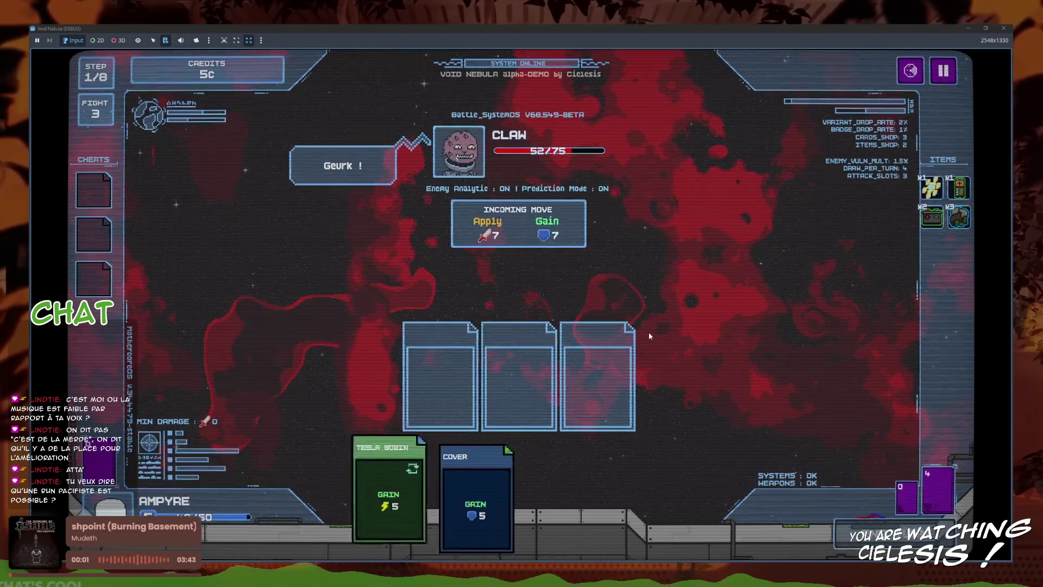
{"action": "left_click", "coordinate": [548, 478]}
{"action": "left_click", "coordinate": [557, 475]}
{"action": "left_click", "coordinate": [529, 487]}
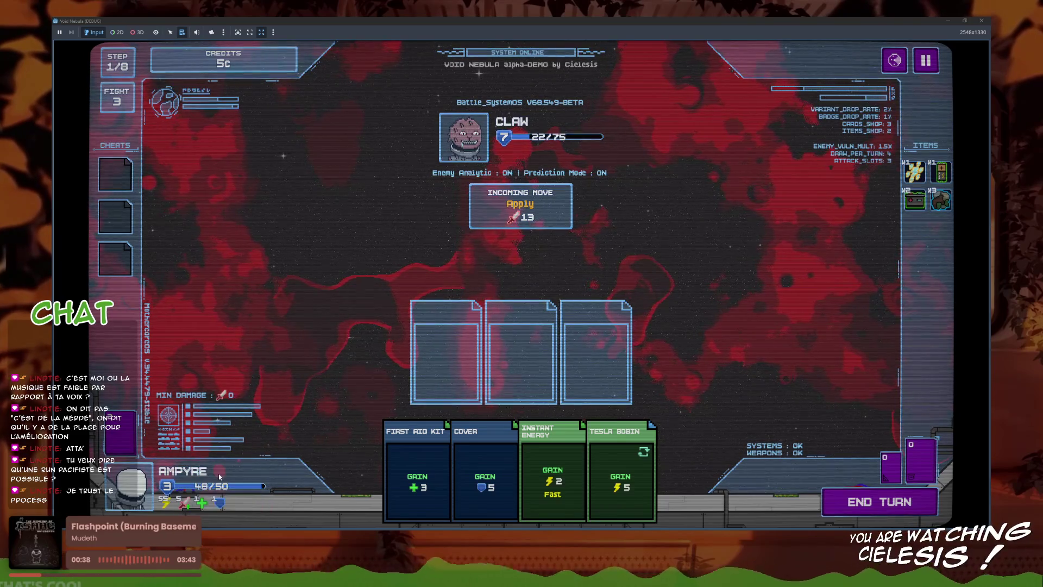
- Play Instant Energy, Tesla Bobin, Cover and First Aid Kit, then end the turn to kill CLAW
{"action": "mouse_move", "coordinate": [184, 506]}
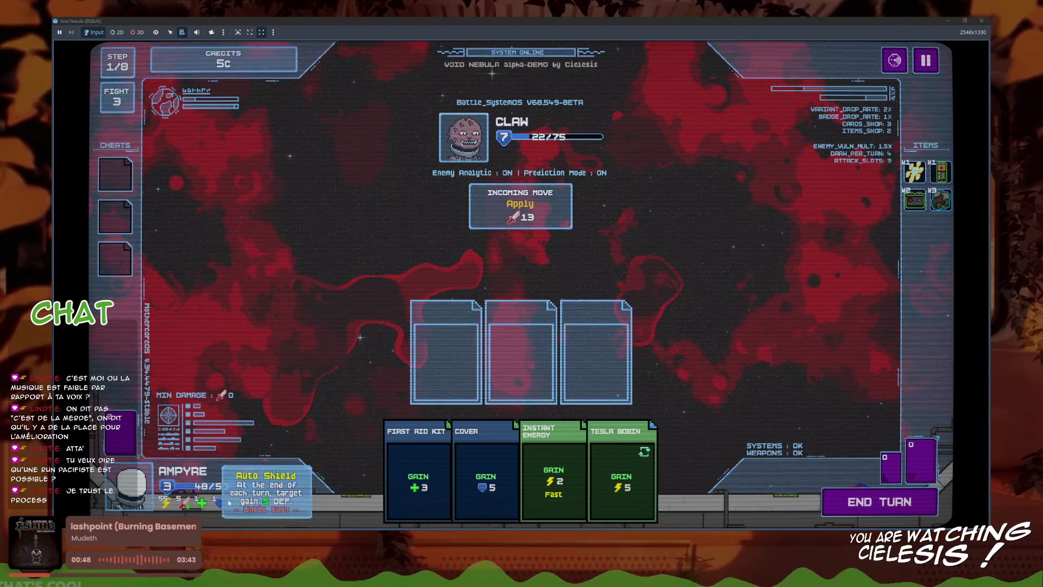
{"action": "mouse_move", "coordinate": [915, 172]}
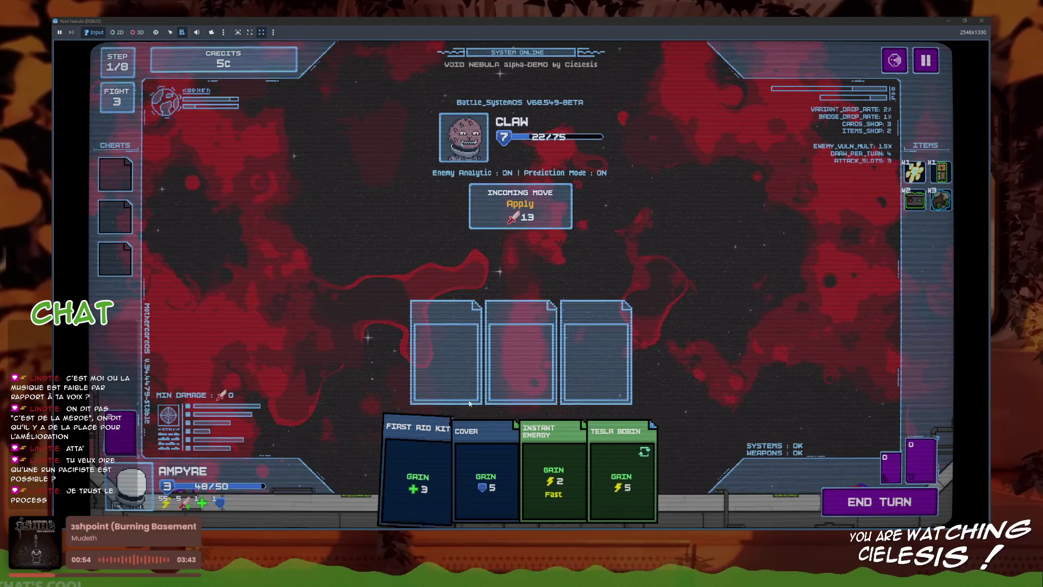
{"action": "left_click", "coordinate": [553, 471]}
{"action": "left_click", "coordinate": [611, 473]}
{"action": "left_click", "coordinate": [538, 473]}
{"action": "left_click", "coordinate": [470, 473]}
{"action": "left_click", "coordinate": [908, 507]}
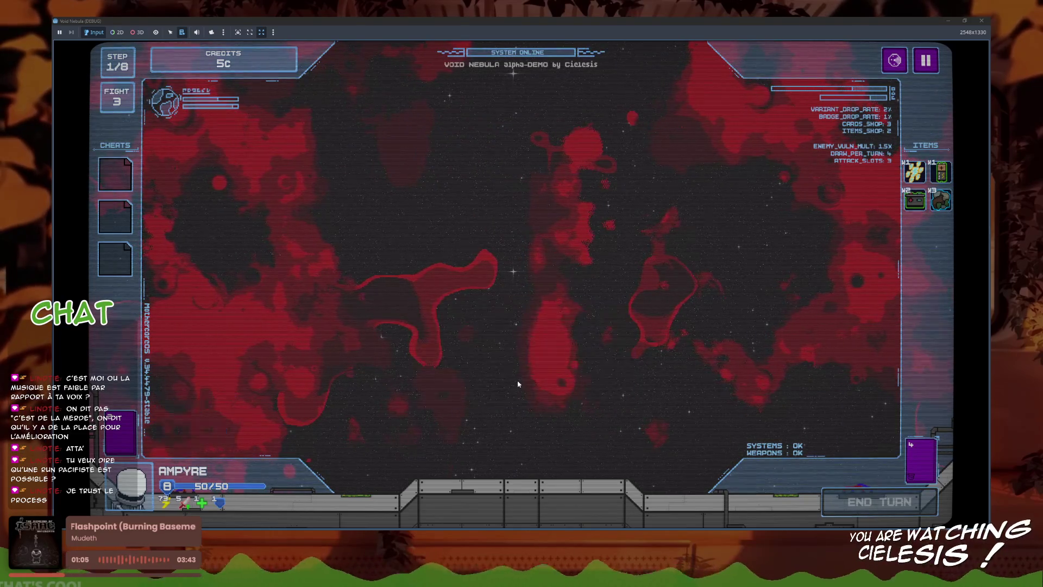
- Collect the cheat, D1 RAM and remaining rewards, then cash out to the armament shop
{"action": "left_click", "coordinate": [576, 256]}
{"action": "left_click", "coordinate": [576, 221]}
{"action": "left_click", "coordinate": [576, 185]}
{"action": "left_click", "coordinate": [523, 399]}
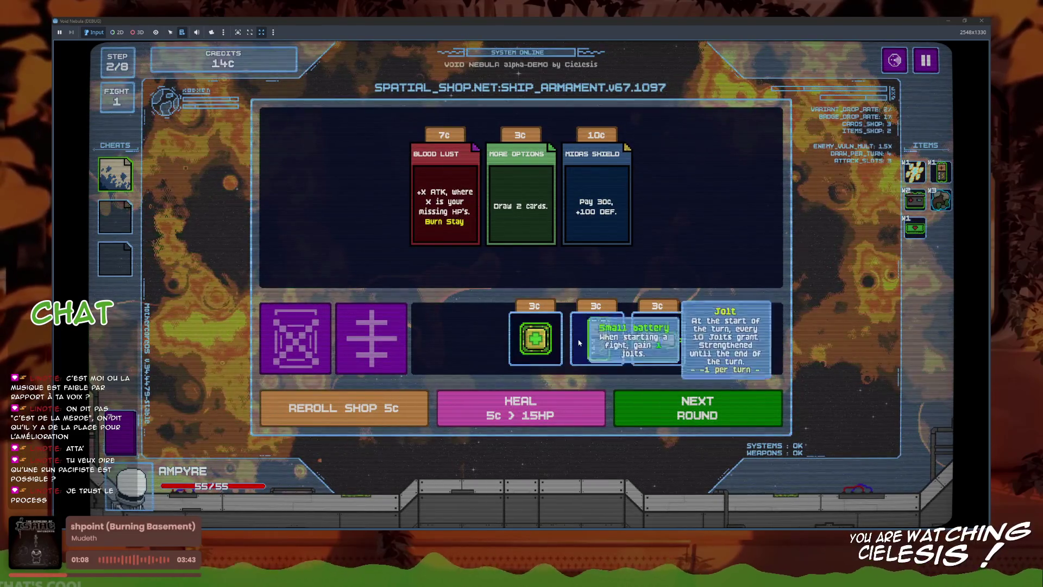
- Buy the battery item, reroll the shop, and buy a 15HP heal for 5c
{"action": "left_click", "coordinate": [596, 377]}
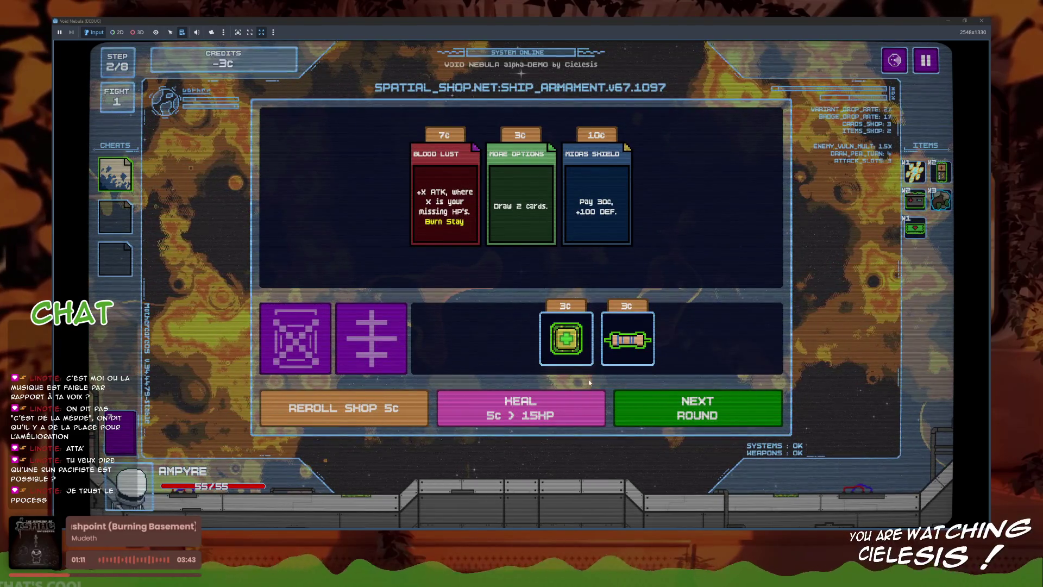
{"action": "left_click", "coordinate": [347, 407]}
{"action": "left_click", "coordinate": [530, 405]}
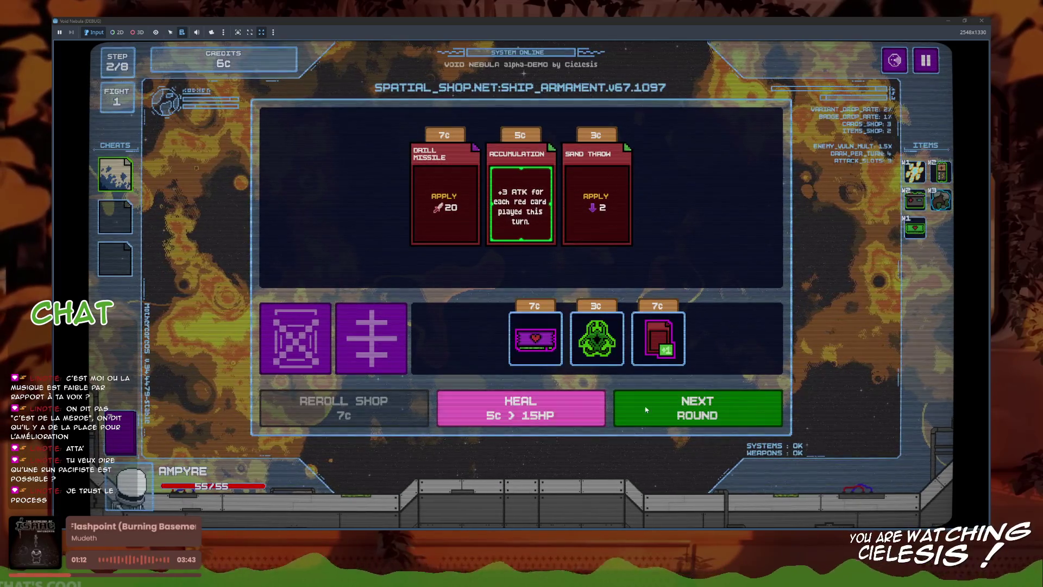
- Start the battle against CICADA and play Instant Energy before ending the first turn
{"action": "left_click", "coordinate": [697, 408]}
{"action": "left_click", "coordinate": [574, 189]}
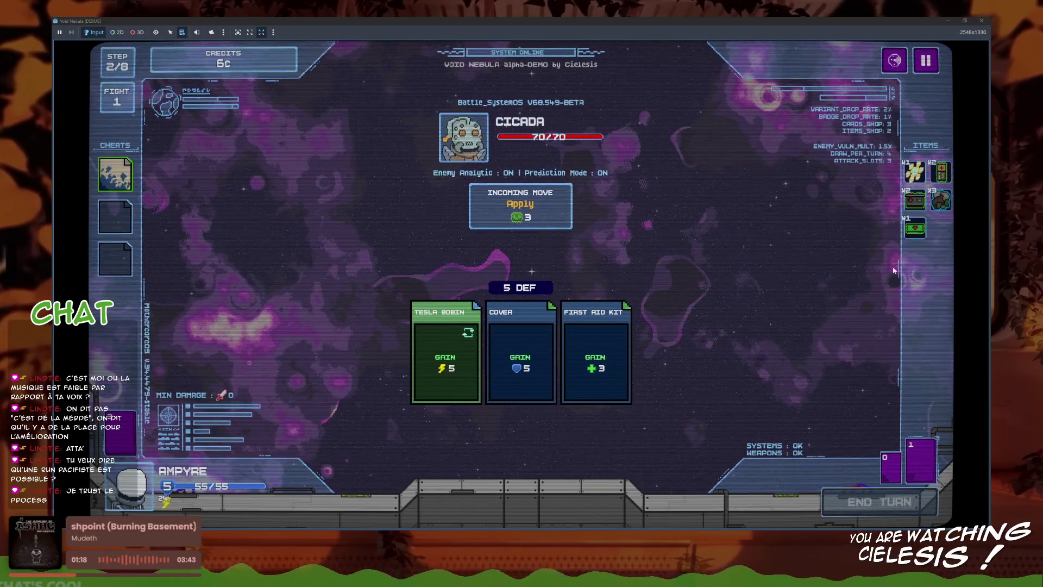
{"action": "mouse_move", "coordinate": [919, 178]}
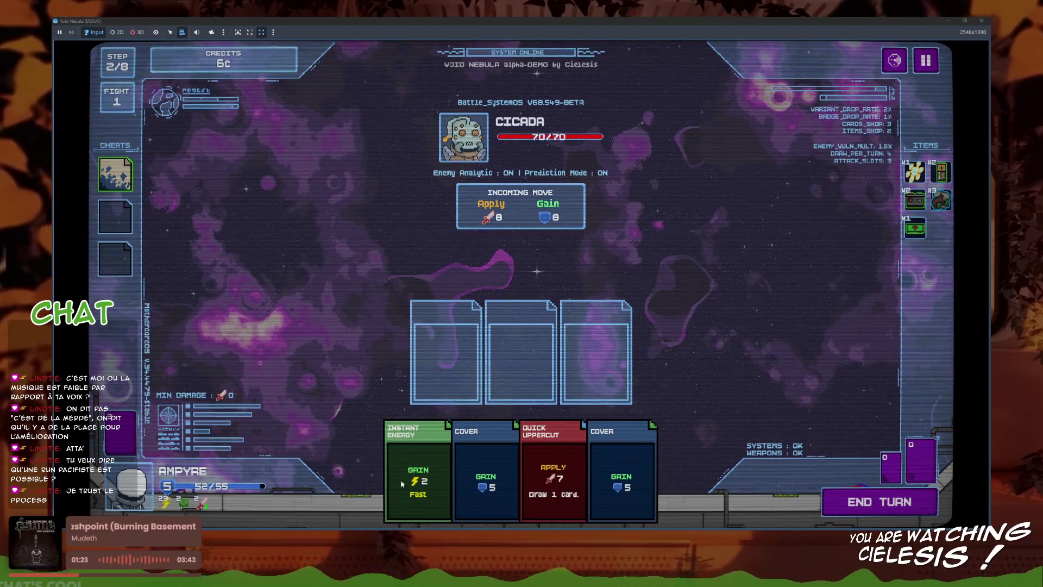
{"action": "left_click", "coordinate": [388, 480]}
{"action": "left_click", "coordinate": [896, 505]}
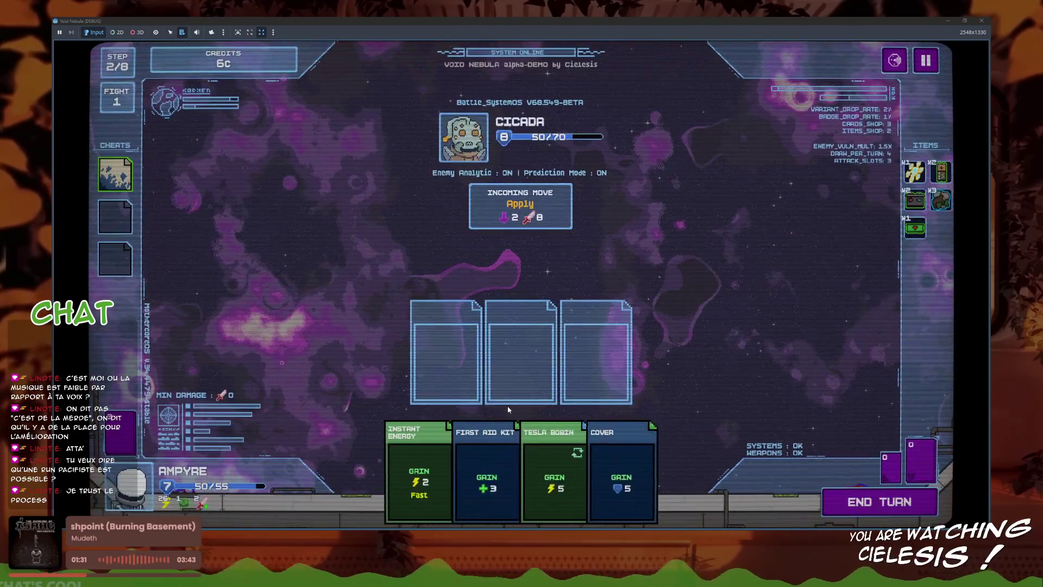
- Play Instant Energy, Tesla Bobin, Cover and First Aid Kit, then end the turn
{"action": "left_click", "coordinate": [419, 473]}
{"action": "left_click", "coordinate": [448, 467]}
{"action": "left_click", "coordinate": [538, 472]}
{"action": "left_click", "coordinate": [484, 478]}
{"action": "left_click", "coordinate": [850, 513]}
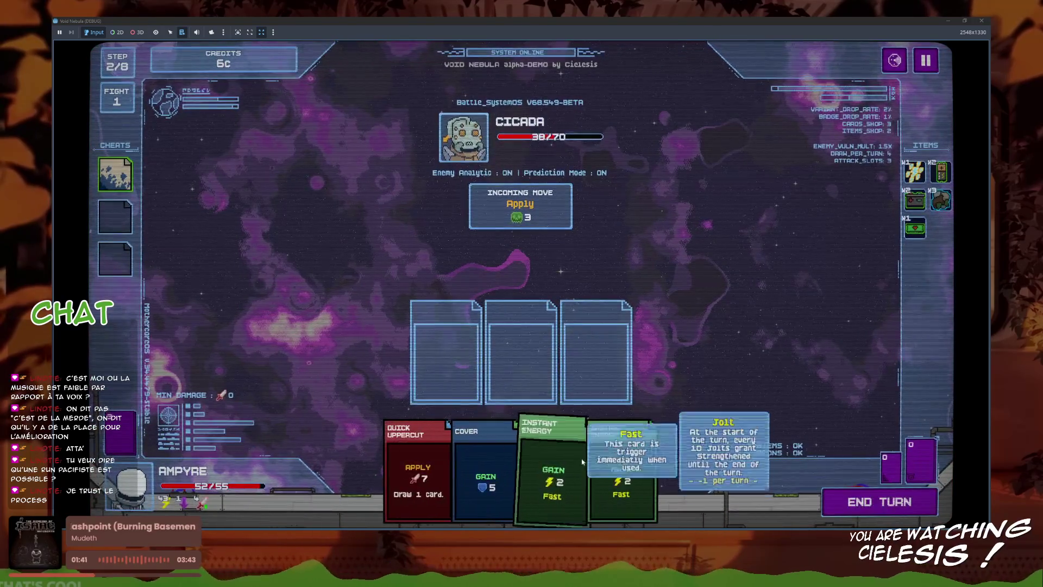
- Finish Cicada with two Instant Energy, Cover and Quick Uppercut, then cash out 5c
{"action": "left_click", "coordinate": [589, 432]}
{"action": "left_click", "coordinate": [589, 432]}
{"action": "left_click", "coordinate": [538, 467]}
{"action": "left_click", "coordinate": [497, 462]}
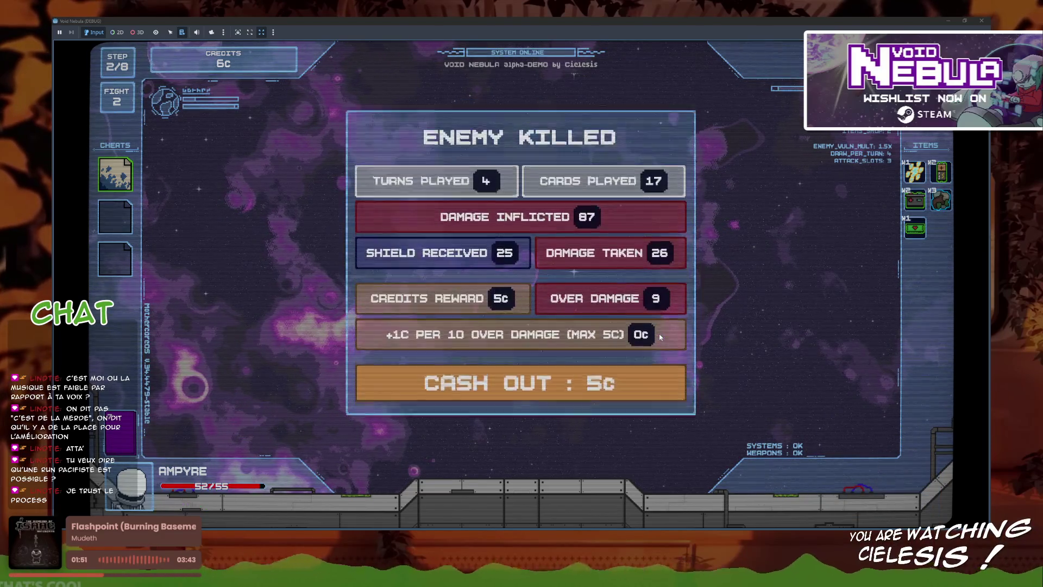
{"action": "left_click", "coordinate": [625, 359]}
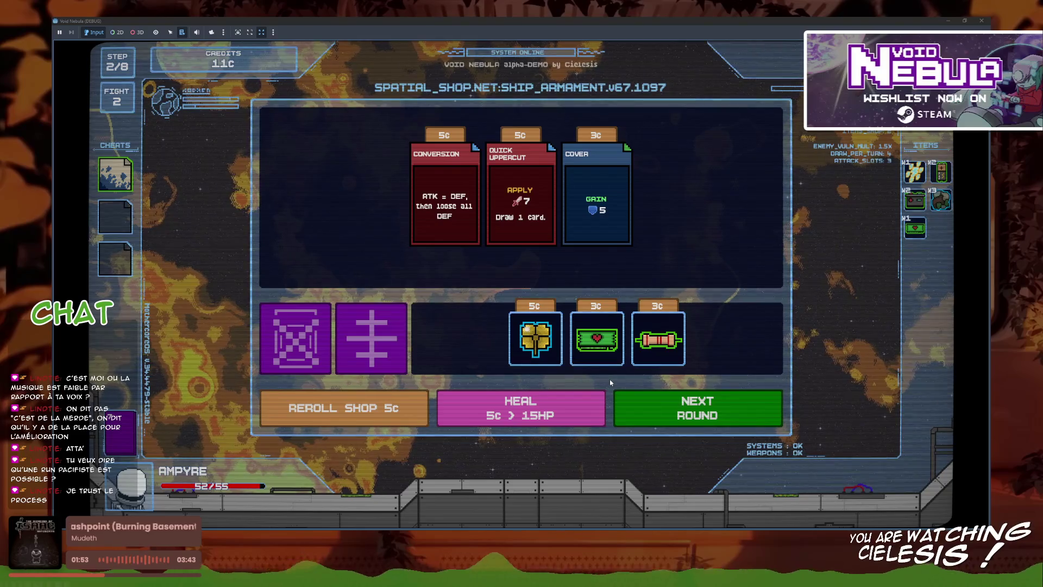
- Recycle the battery item for 3c and continue to the THORN fight
{"action": "left_click", "coordinate": [396, 343]}
{"action": "left_click", "coordinate": [548, 255]}
{"action": "left_click", "coordinate": [592, 350]}
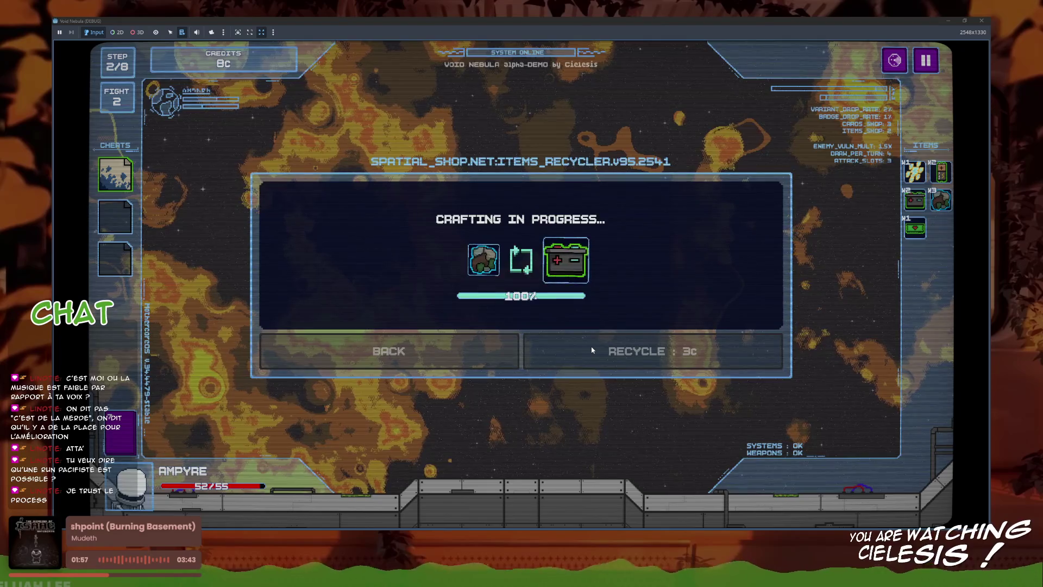
{"action": "left_click", "coordinate": [682, 414]}
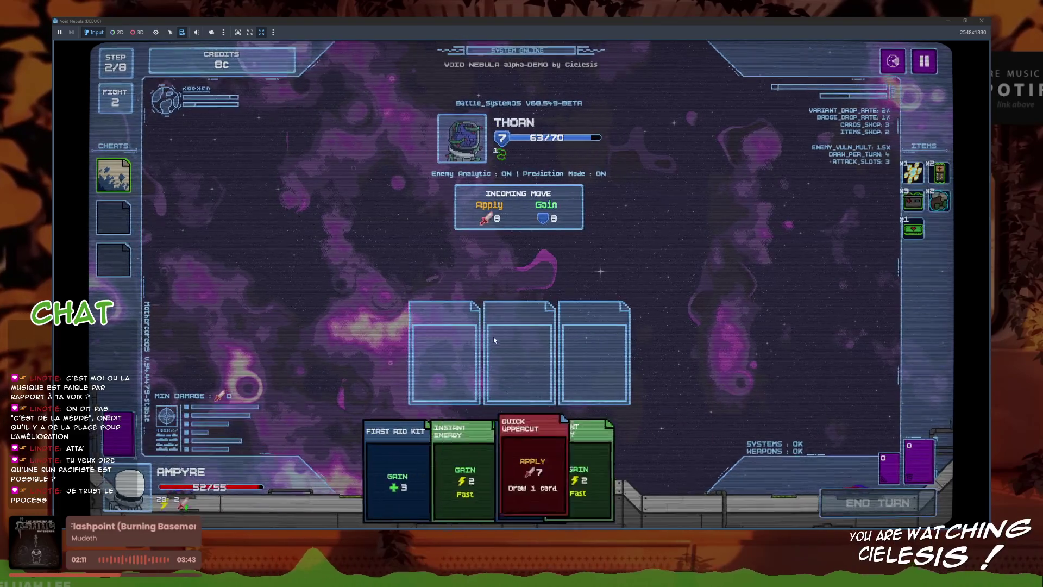
- Fight Thorn over three turns with Instant Energy, Cover, Quick Uppercut, Tesla Bobin and First Aid Kit
{"action": "left_click", "coordinate": [554, 470]}
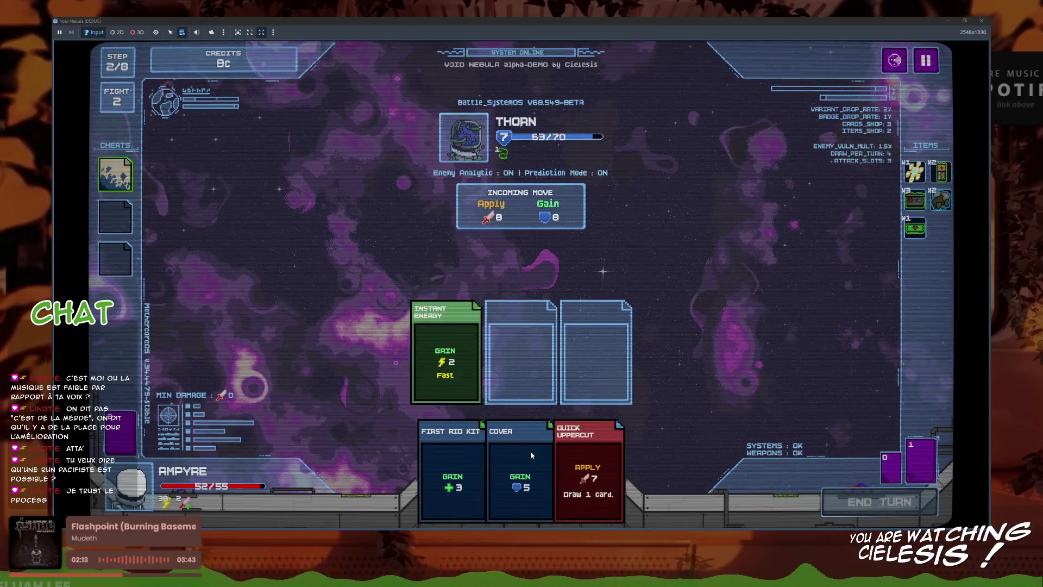
{"action": "left_click", "coordinate": [486, 473]}
{"action": "left_click", "coordinate": [549, 473]}
{"action": "left_click", "coordinate": [511, 458]}
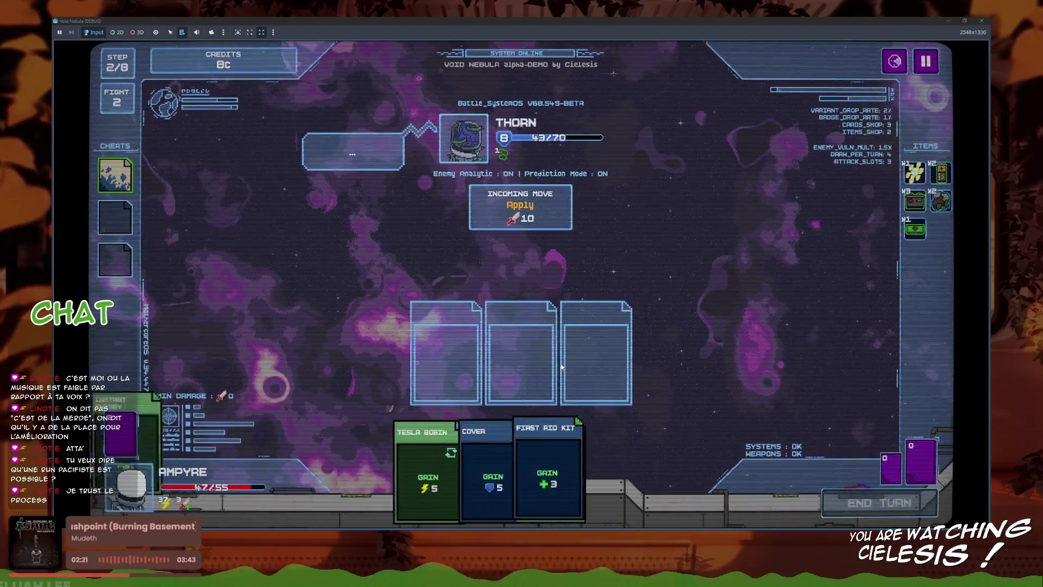
{"action": "left_click", "coordinate": [414, 451]}
{"action": "left_click", "coordinate": [613, 467]}
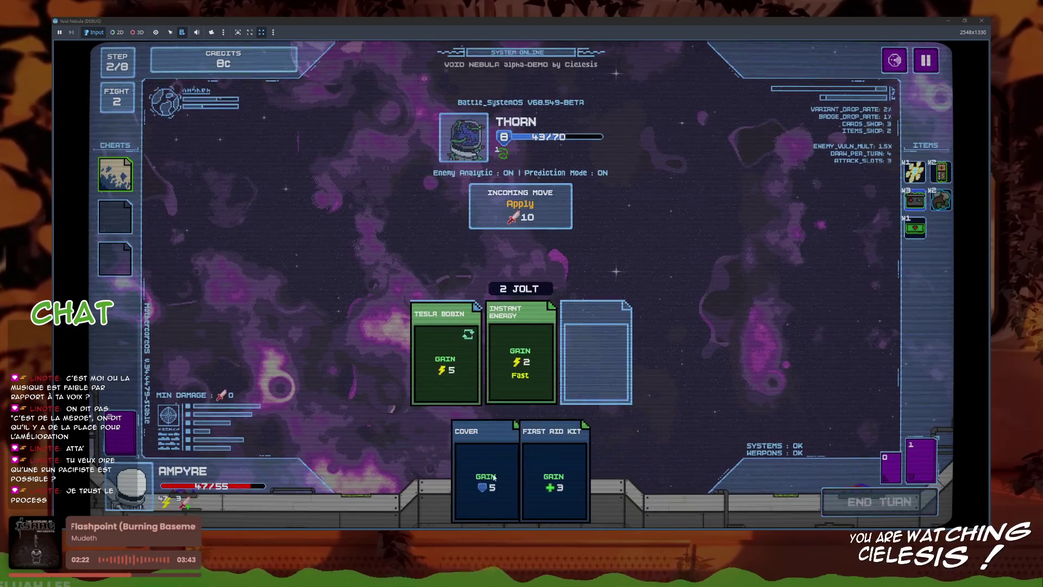
{"action": "left_click", "coordinate": [502, 471]}
{"action": "left_click", "coordinate": [522, 473]}
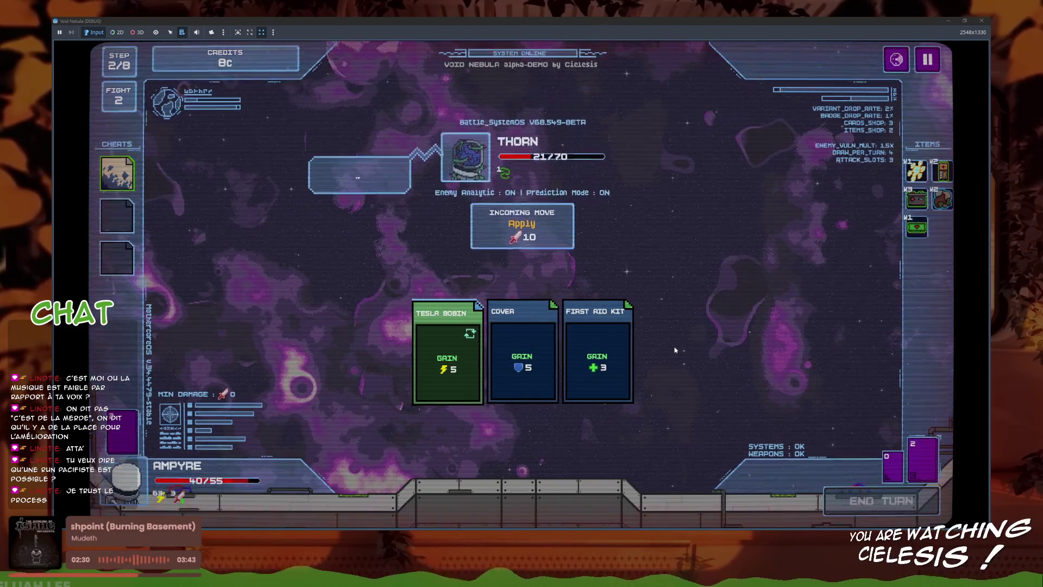
{"action": "left_click", "coordinate": [596, 478]}
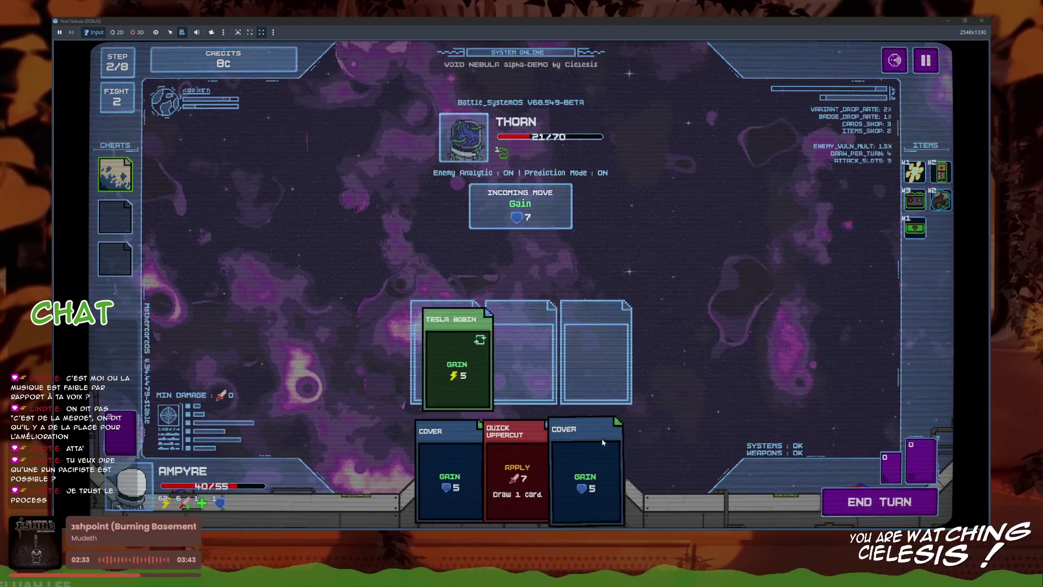
{"action": "left_click", "coordinate": [500, 473]}
{"action": "left_click", "coordinate": [554, 473]}
{"action": "left_click", "coordinate": [874, 500]}
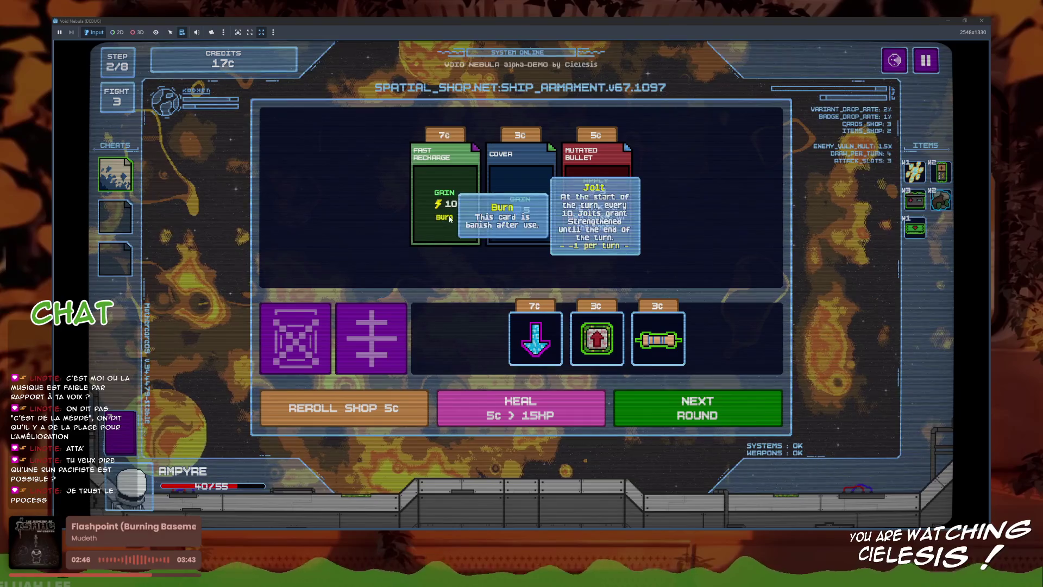
- Buy Fast Recharge, craft from a recycled item, and begin the fight against the Golem
{"action": "left_click", "coordinate": [445, 201]}
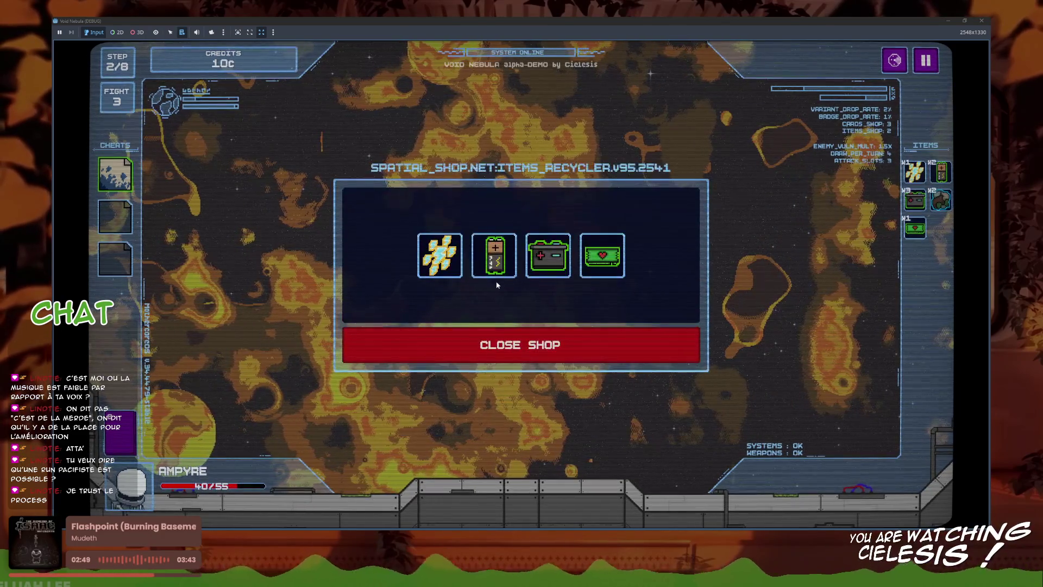
{"action": "left_click", "coordinate": [495, 266]}
{"action": "left_click", "coordinate": [596, 361]}
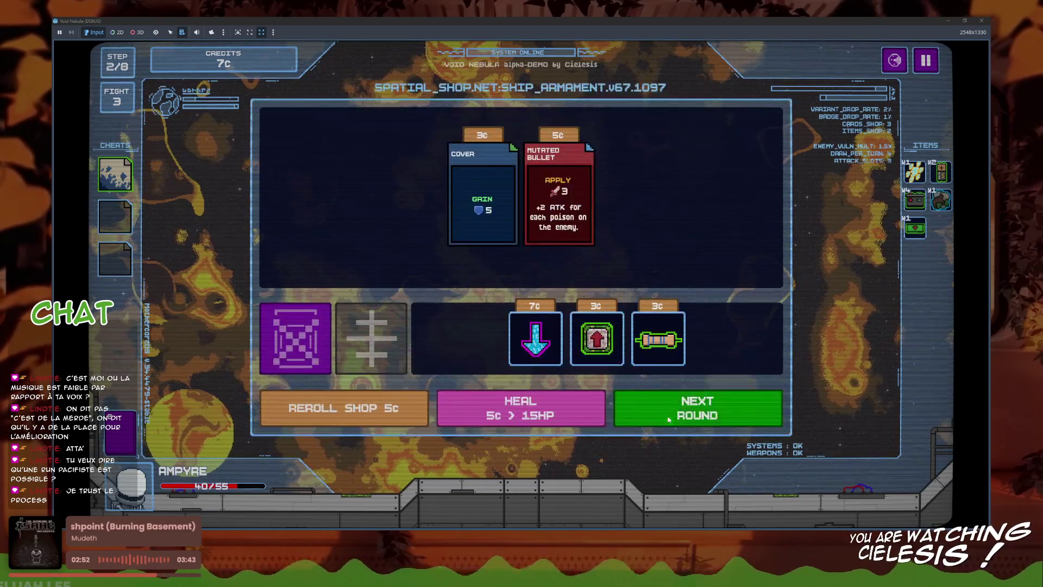
{"action": "left_click", "coordinate": [624, 404]}
{"action": "left_click", "coordinate": [532, 353]}
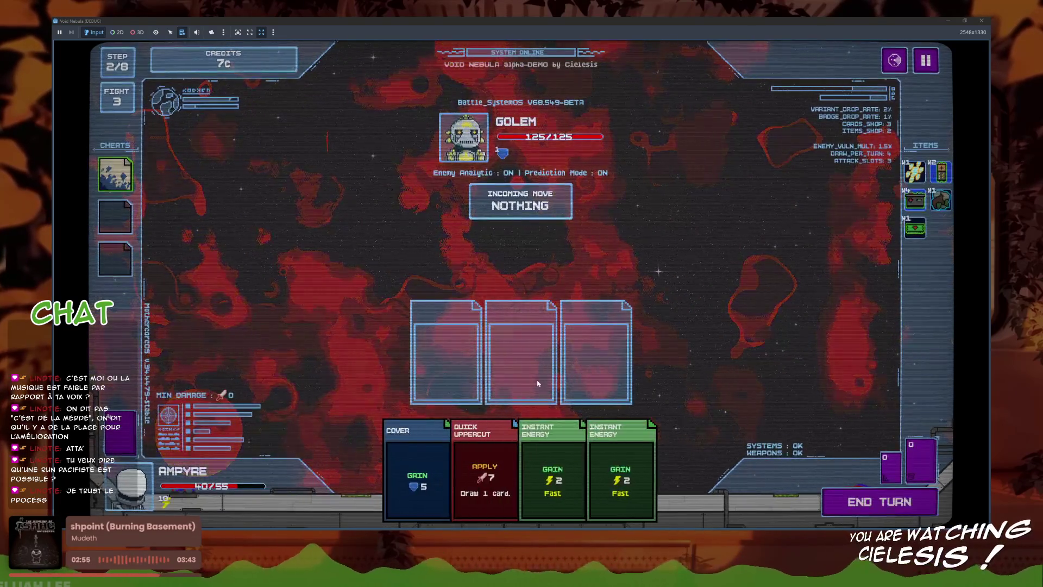
- Play Instant Energy, Cover and Quick Uppercut, then Instant Energy, Tesla Bobin and Cover against the Golem
{"action": "left_click", "coordinate": [579, 440]}
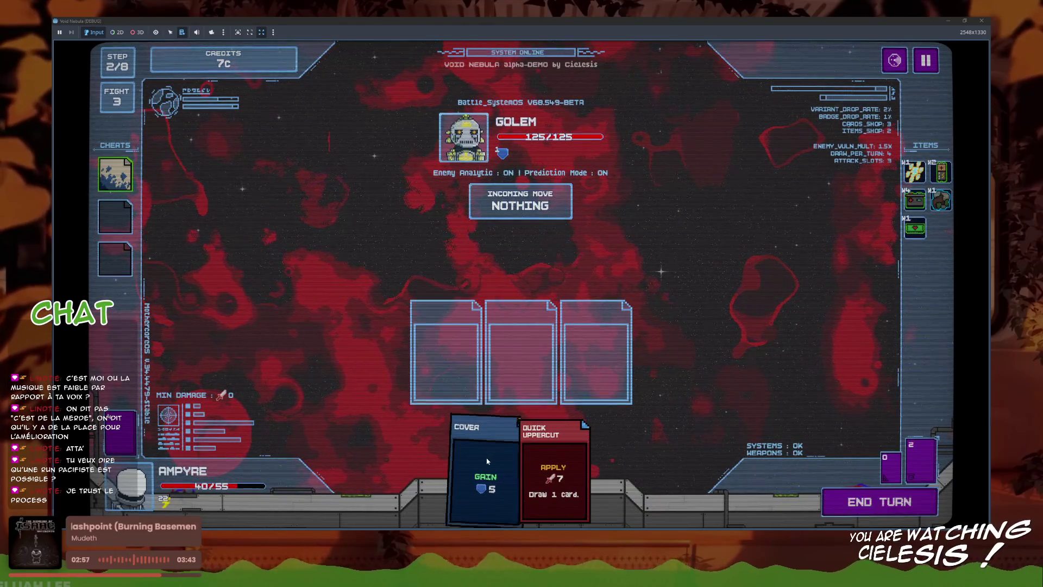
{"action": "left_click", "coordinate": [489, 467]}
{"action": "left_click", "coordinate": [559, 467]}
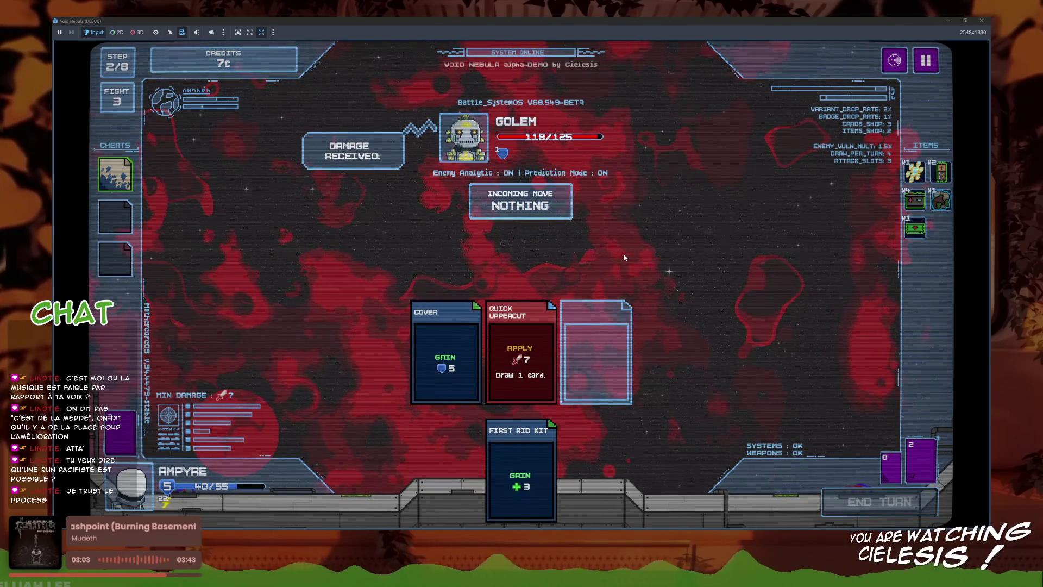
{"action": "left_click", "coordinate": [604, 462]}
{"action": "left_click", "coordinate": [510, 473]}
{"action": "left_click", "coordinate": [571, 472]}
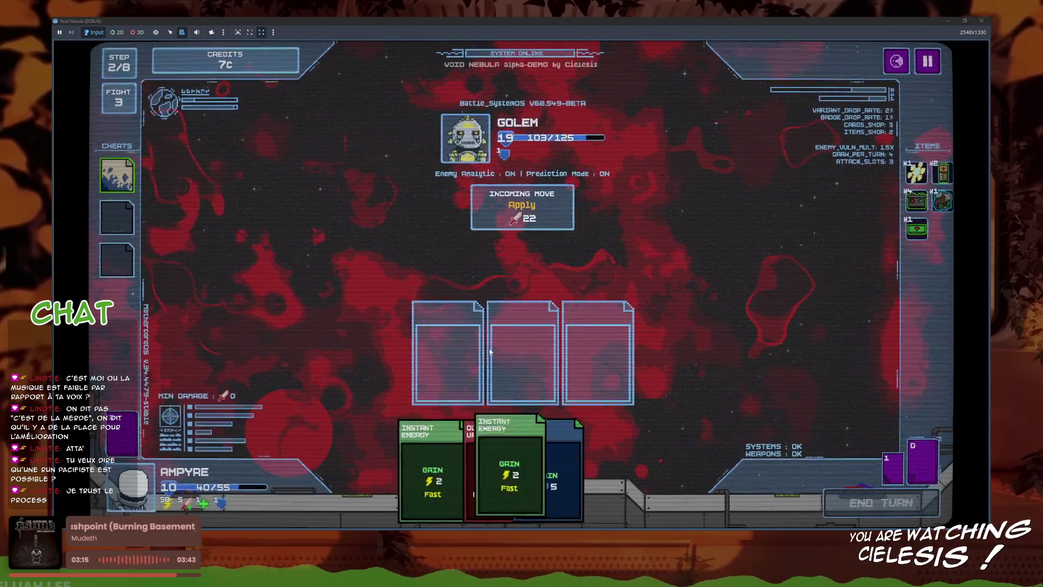
- Slot two Instant Energy, Cover and Quick Uppercut, then end the turn
{"action": "left_click", "coordinate": [578, 462]}
{"action": "left_click", "coordinate": [577, 463]}
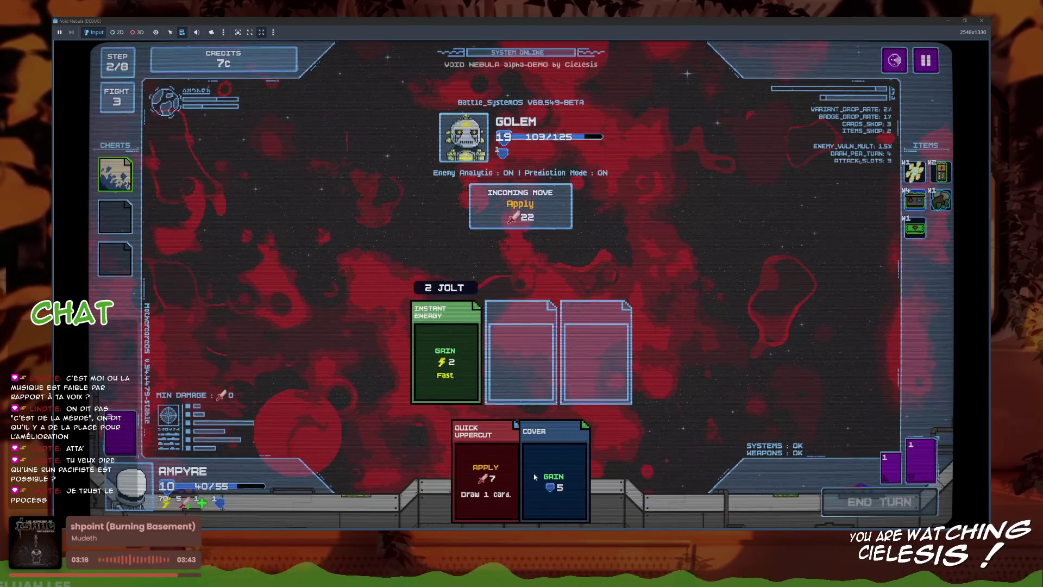
{"action": "left_click", "coordinate": [549, 472]}
{"action": "left_click", "coordinate": [483, 472]}
{"action": "left_click", "coordinate": [821, 508]}
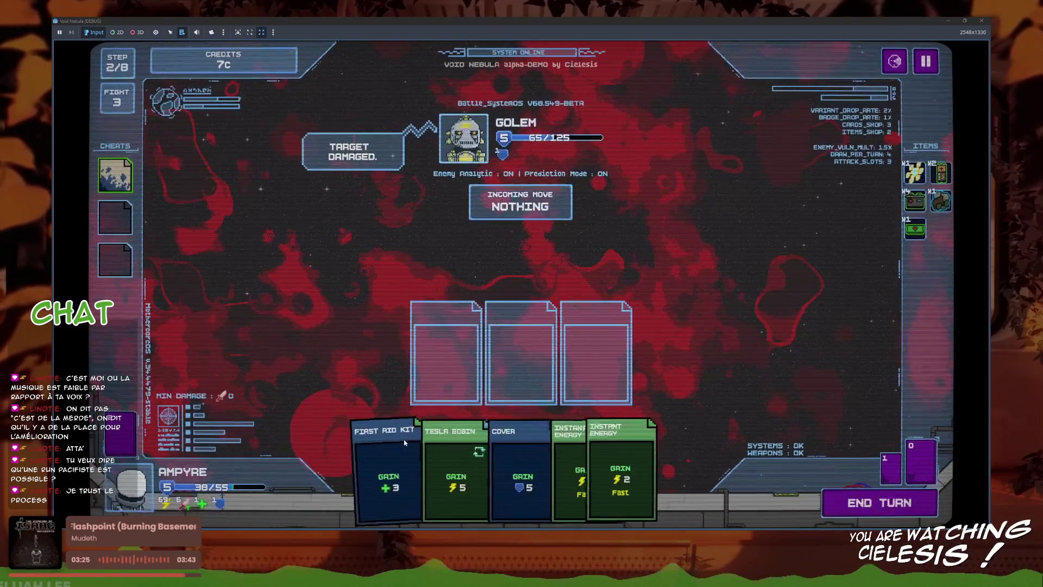
- Play Tesla Bobin, Instant Energy, Cover and First Aid Kit, then two Covers to finish the Golem
{"action": "left_click", "coordinate": [474, 469]}
{"action": "left_click", "coordinate": [579, 476]}
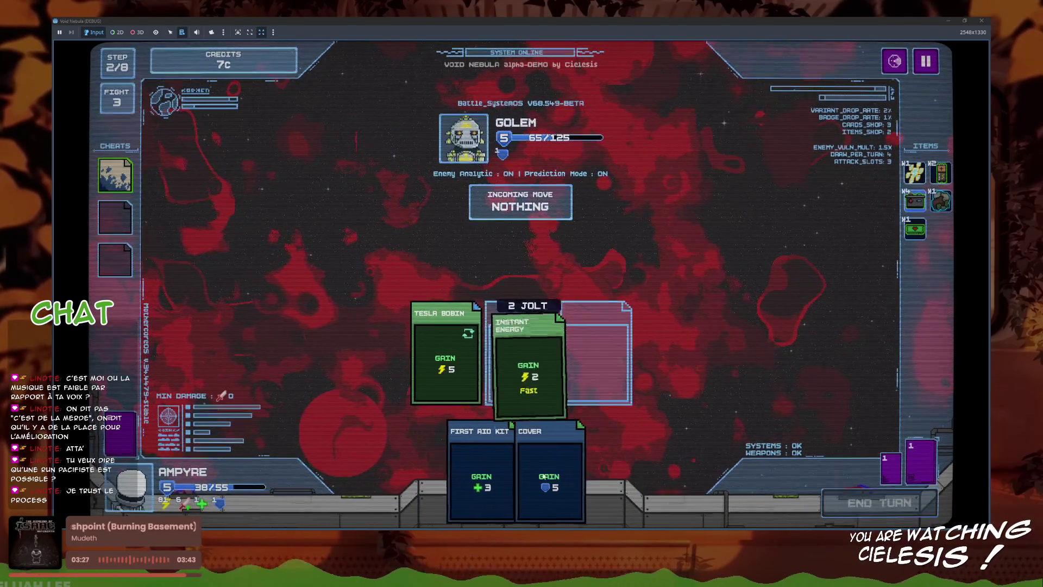
{"action": "left_click", "coordinate": [542, 477]}
{"action": "left_click", "coordinate": [532, 473]}
{"action": "left_click", "coordinate": [837, 505]}
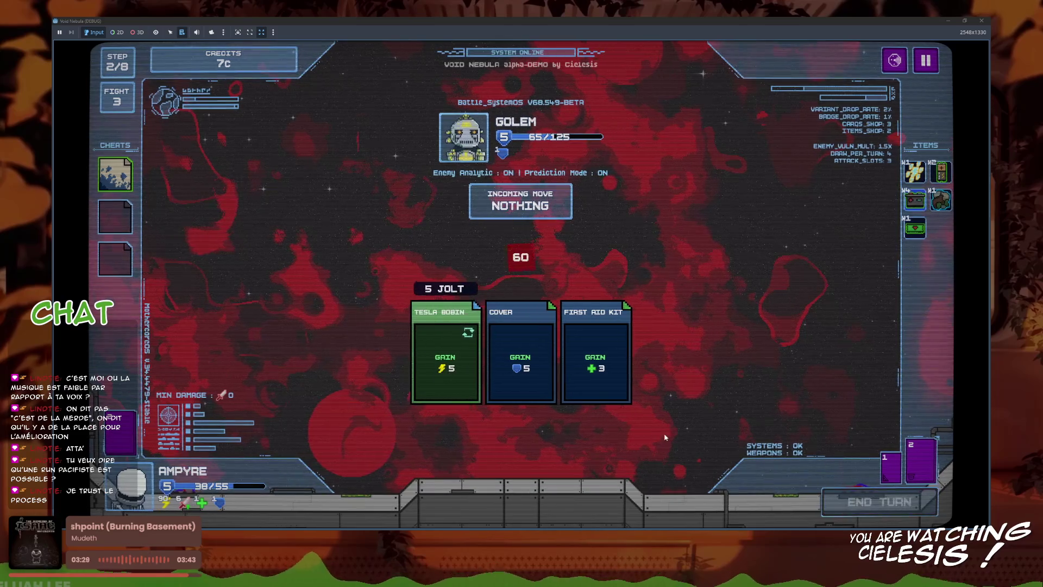
{"action": "mouse_move", "coordinate": [203, 503]}
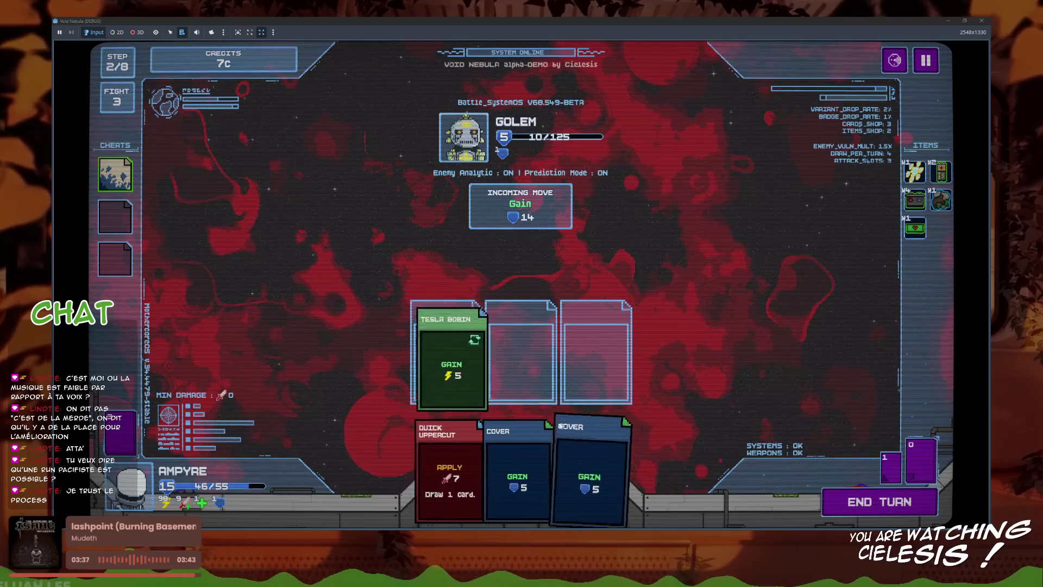
{"action": "left_click", "coordinate": [560, 429]}
{"action": "left_click", "coordinate": [576, 440]}
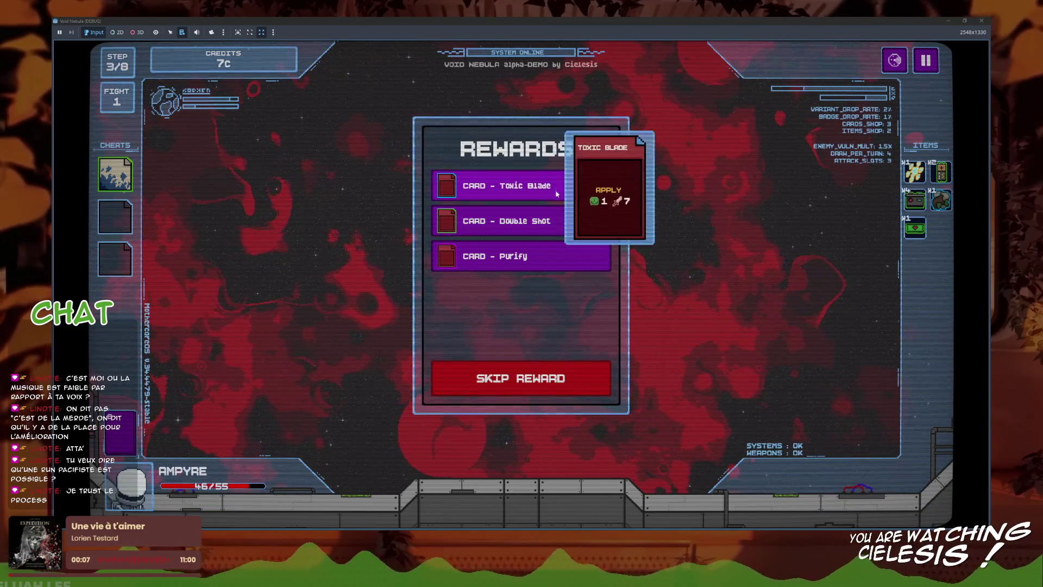
- Skip the rewards, buy the small battery, and craft an item in the recycler
{"action": "left_click", "coordinate": [555, 370]}
{"action": "left_click", "coordinate": [565, 370]}
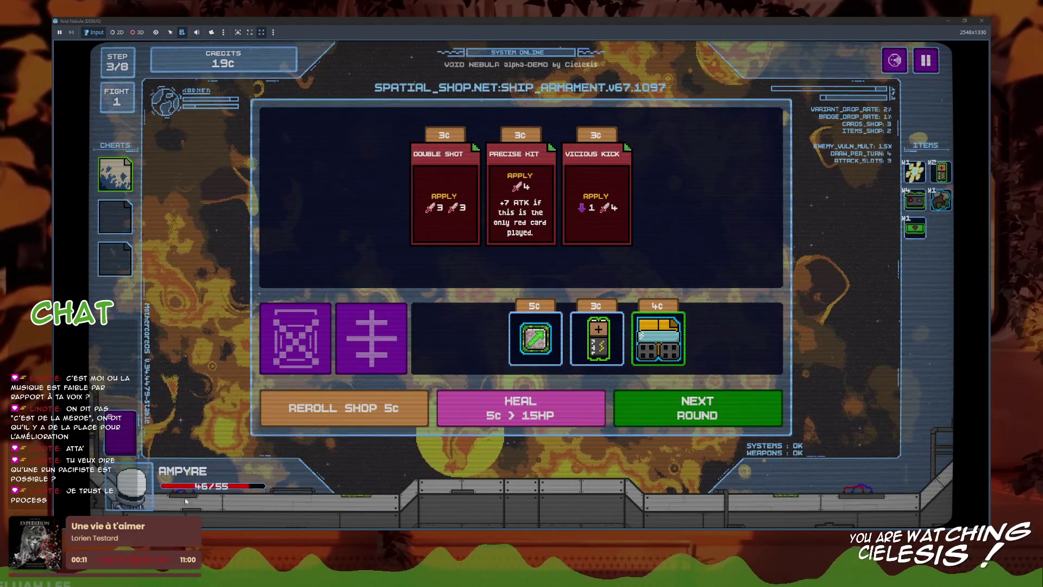
{"action": "left_click", "coordinate": [605, 367]}
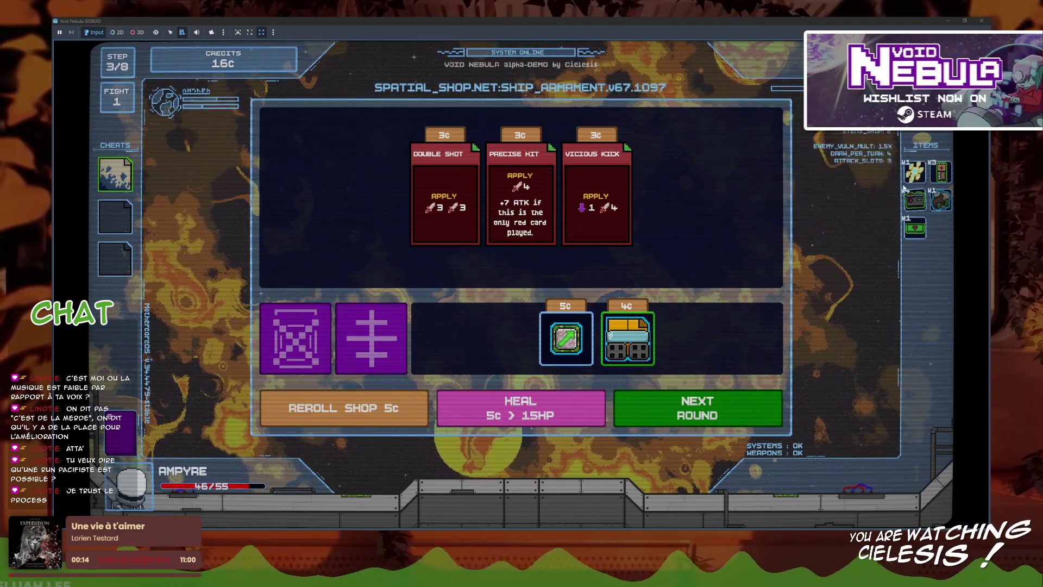
{"action": "left_click", "coordinate": [380, 339]}
{"action": "left_click", "coordinate": [626, 353]}
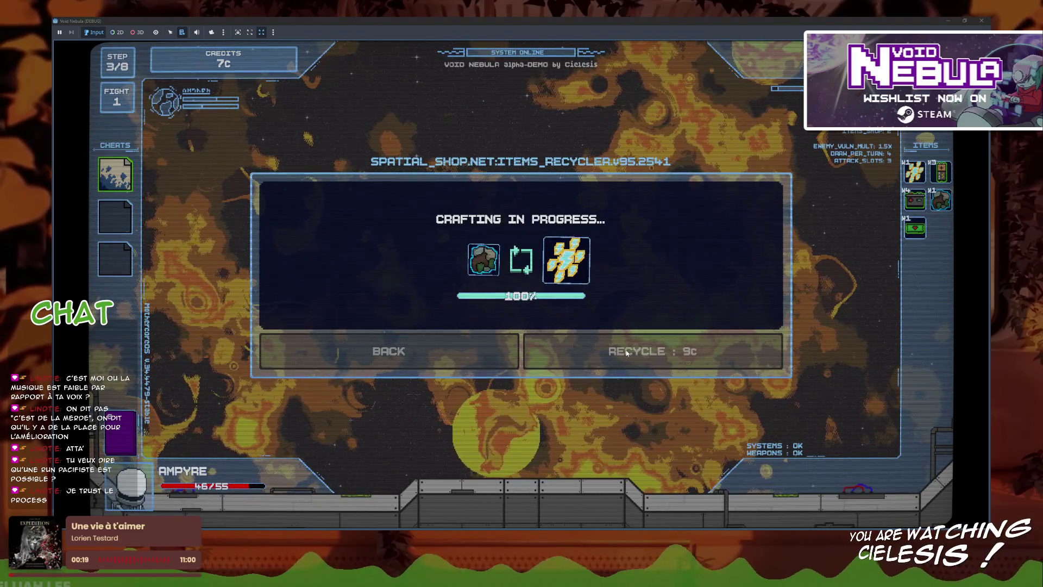
- Start the Hacker battle, slotting First Aid Kit and Instant Energy
{"action": "left_click", "coordinate": [620, 394]}
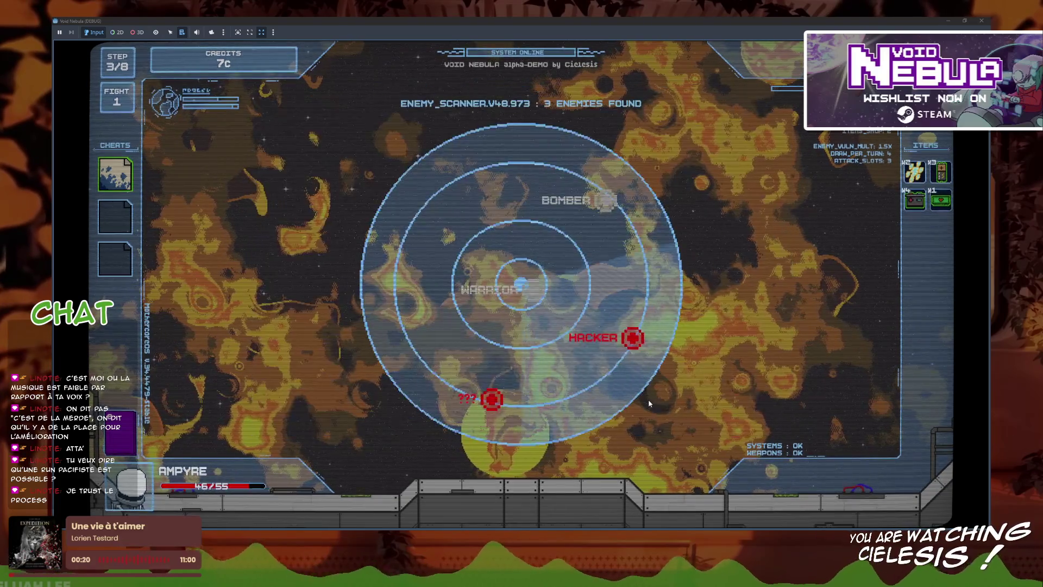
{"action": "left_click", "coordinate": [508, 467]}
{"action": "left_click", "coordinate": [467, 467]}
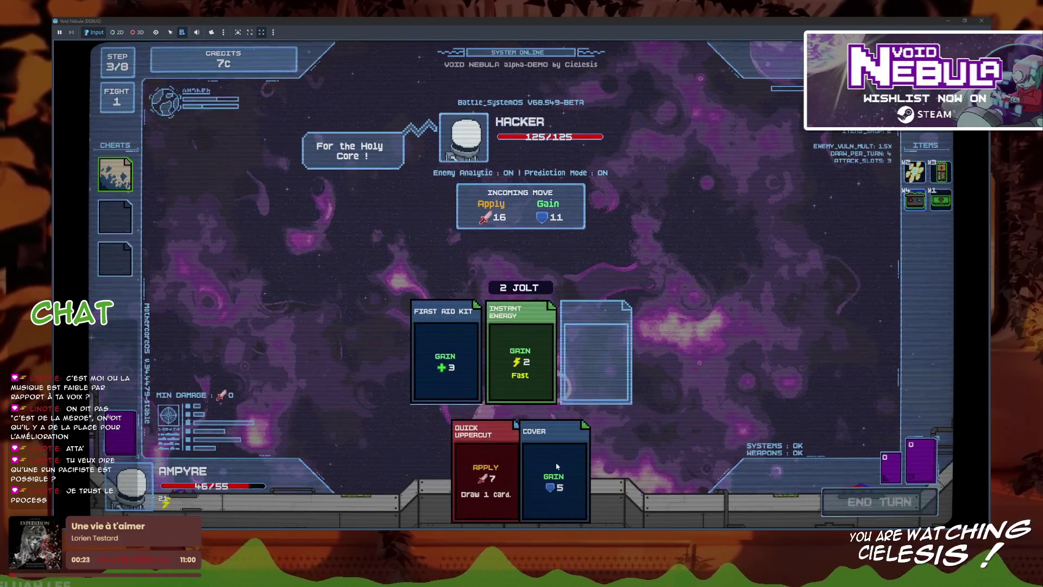
- Slot Cover and Quick Uppercut and end turn, then Tesla Bobin, Fast Recharge, Instant Energy and Cover
{"action": "left_click", "coordinate": [535, 468]}
{"action": "left_click", "coordinate": [485, 467]}
{"action": "left_click", "coordinate": [868, 503]}
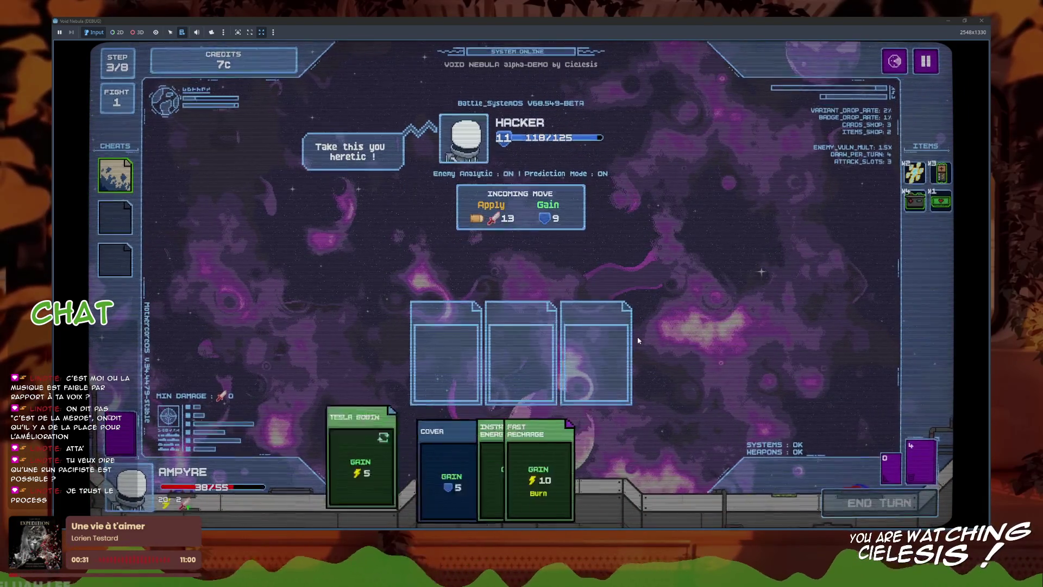
{"action": "left_click", "coordinate": [462, 468]}
{"action": "left_click", "coordinate": [522, 465]}
{"action": "left_click", "coordinate": [527, 463]}
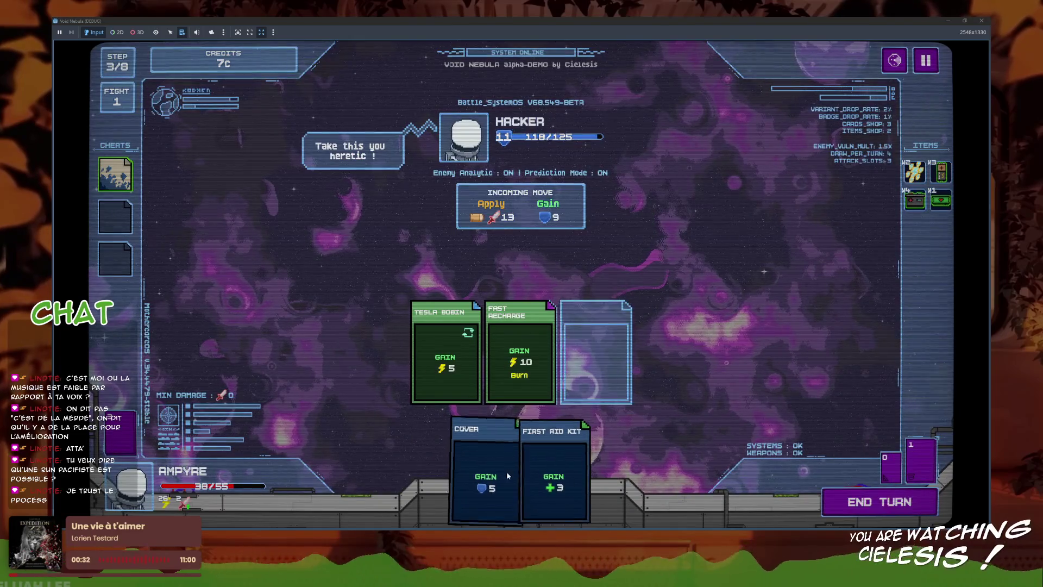
{"action": "left_click", "coordinate": [482, 467]}
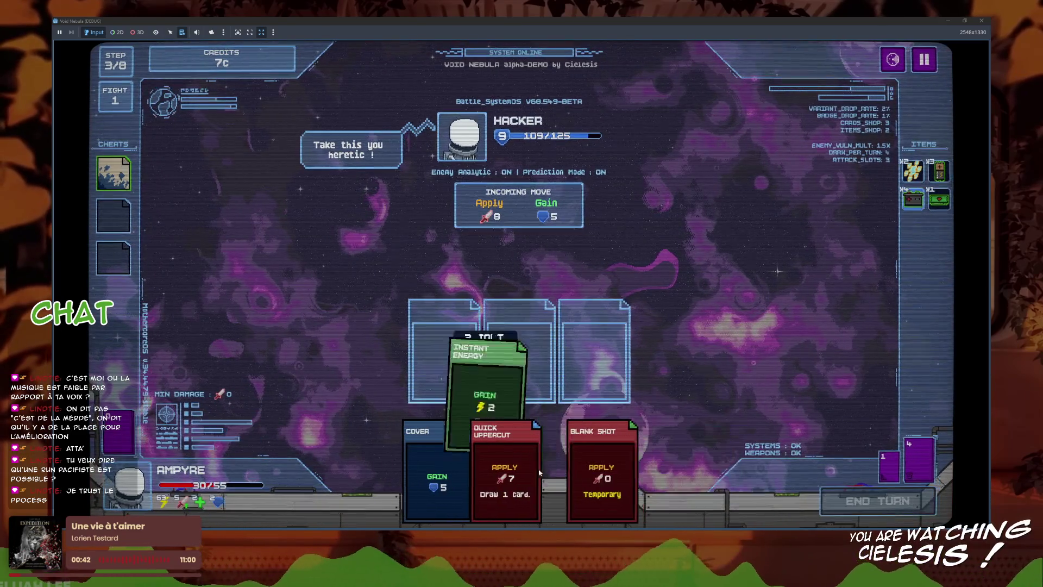
- Play Instant Energy, Blank Shot, Quick Uppercut, then two Instant Energy, Tesla Bobin, Cover, First Aid Kit and end turn
{"action": "left_click", "coordinate": [434, 478]}
{"action": "left_click", "coordinate": [559, 478]}
{"action": "left_click", "coordinate": [492, 478]}
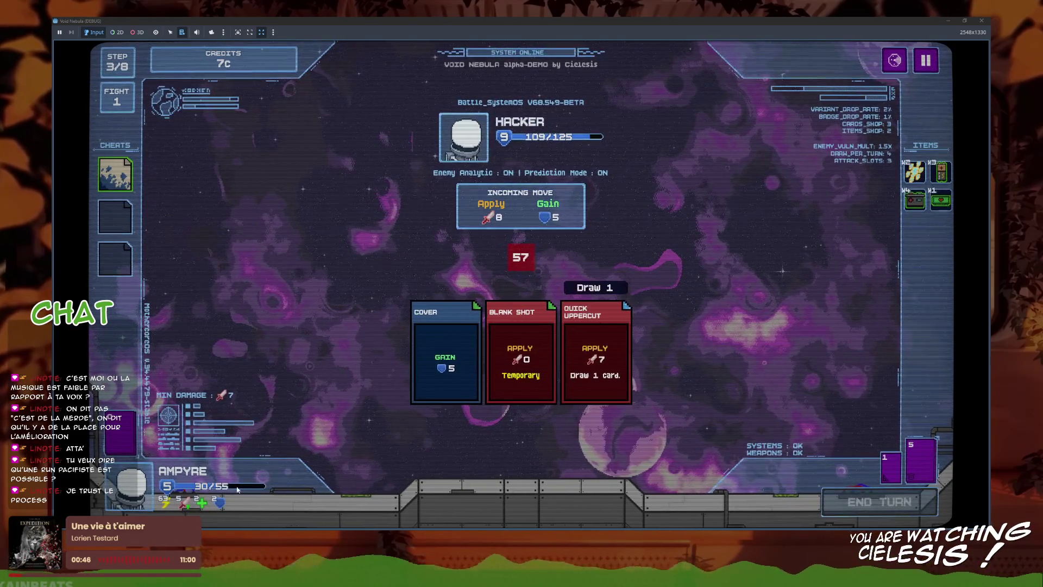
{"action": "mouse_move", "coordinate": [221, 505]}
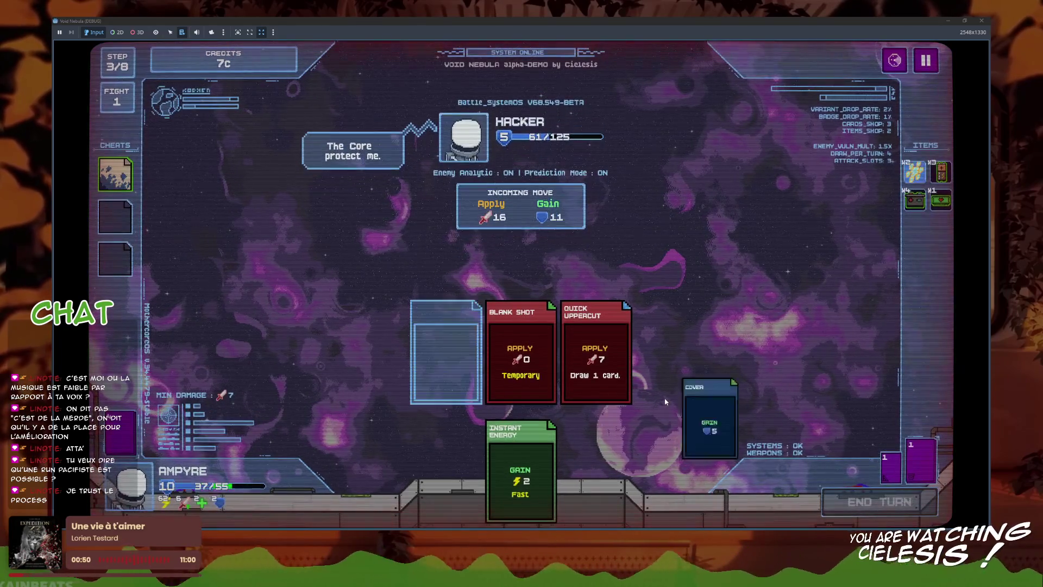
{"action": "left_click", "coordinate": [442, 461]}
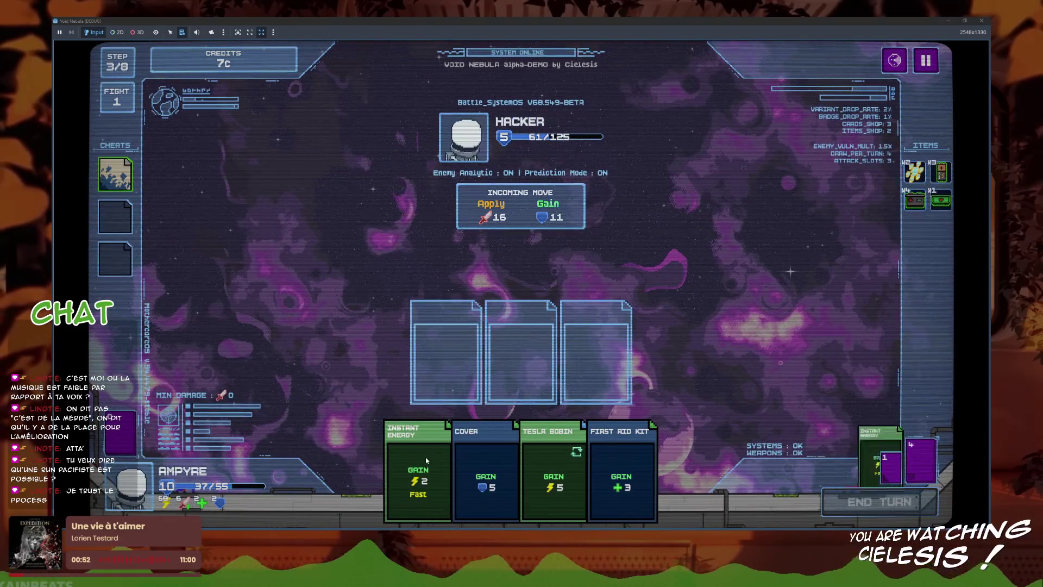
{"action": "left_click", "coordinate": [427, 460]}
{"action": "left_click", "coordinate": [518, 472]}
{"action": "left_click", "coordinate": [522, 472]}
{"action": "left_click", "coordinate": [553, 471]}
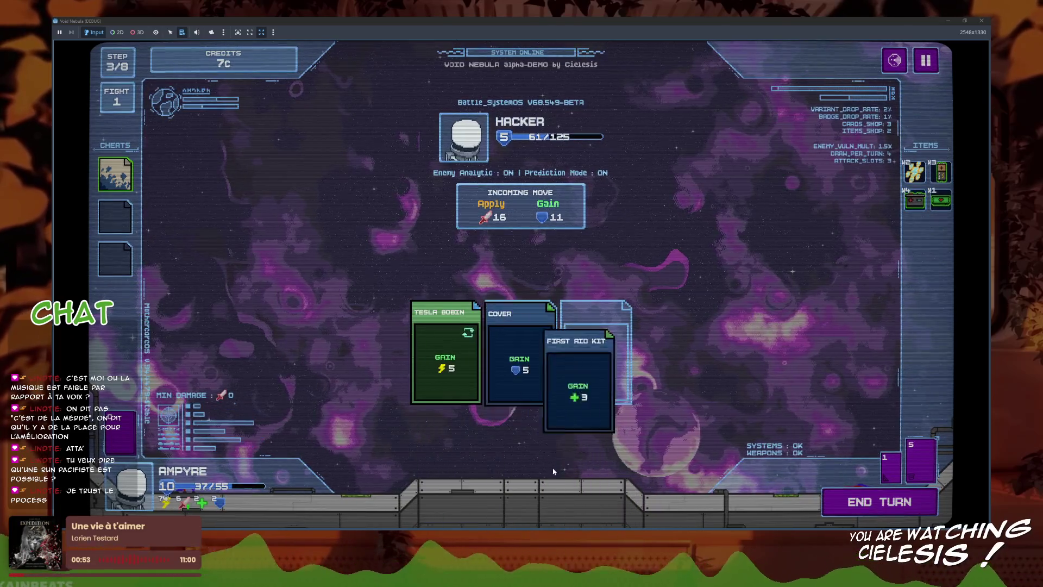
{"action": "left_click", "coordinate": [884, 506]}
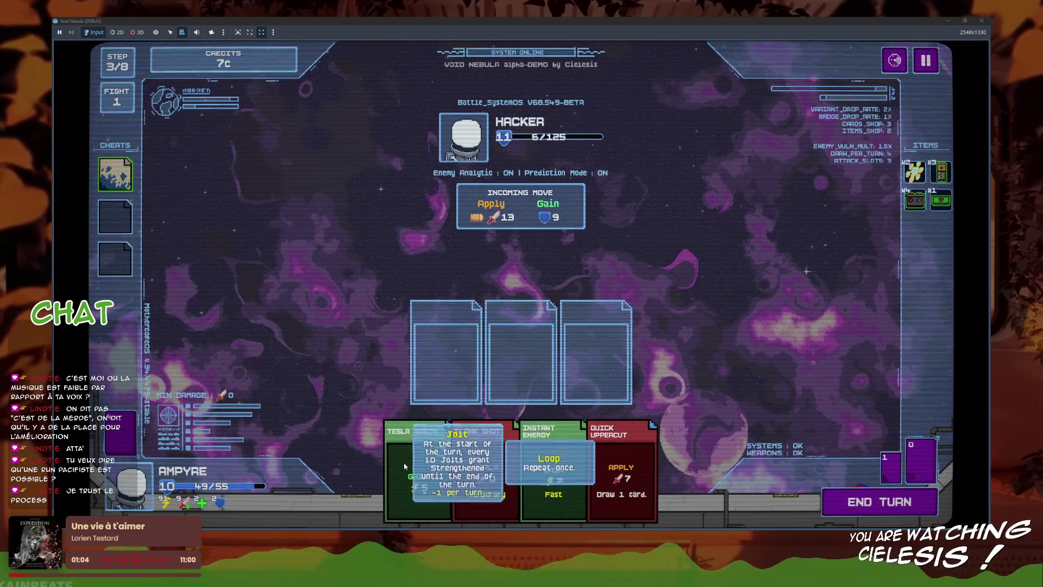
- Kill the Hacker with Tesla Bobin, Instant Energy, Quick Uppercut and Blank Shot, then close the victory summary
{"action": "left_click", "coordinate": [416, 430]}
{"action": "left_click", "coordinate": [553, 462]}
{"action": "left_click", "coordinate": [552, 476]}
{"action": "left_click", "coordinate": [543, 476]}
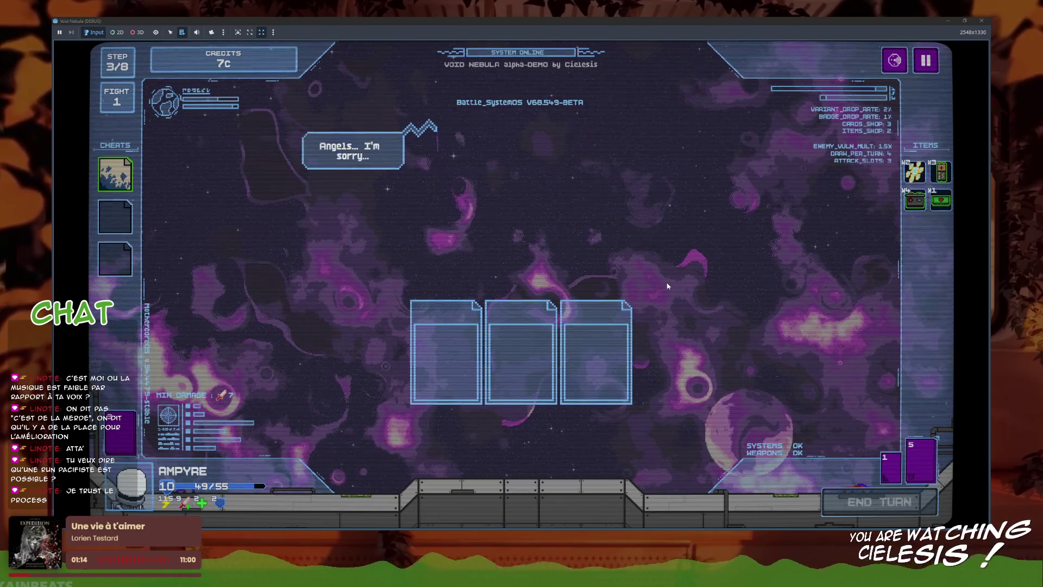
{"action": "left_click", "coordinate": [565, 384]}
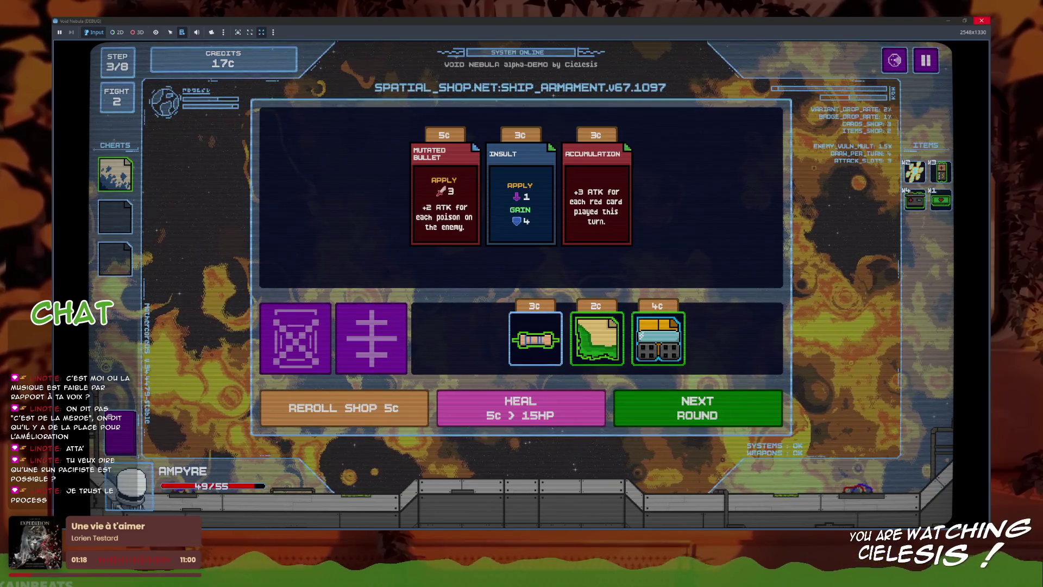
- Stop the game, open the Ampyre player data, delete its three starting items, and save
{"action": "key", "text": "F8"}
{"action": "left_click", "coordinate": [108, 307]}
{"action": "type", "text": "jolt"}
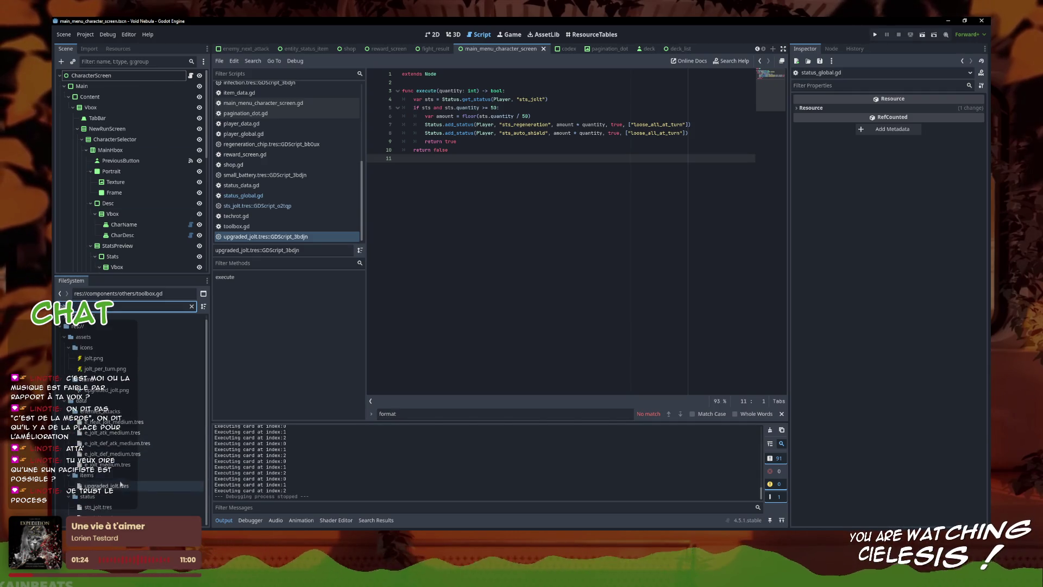
{"action": "type", "text": "ampyre"}
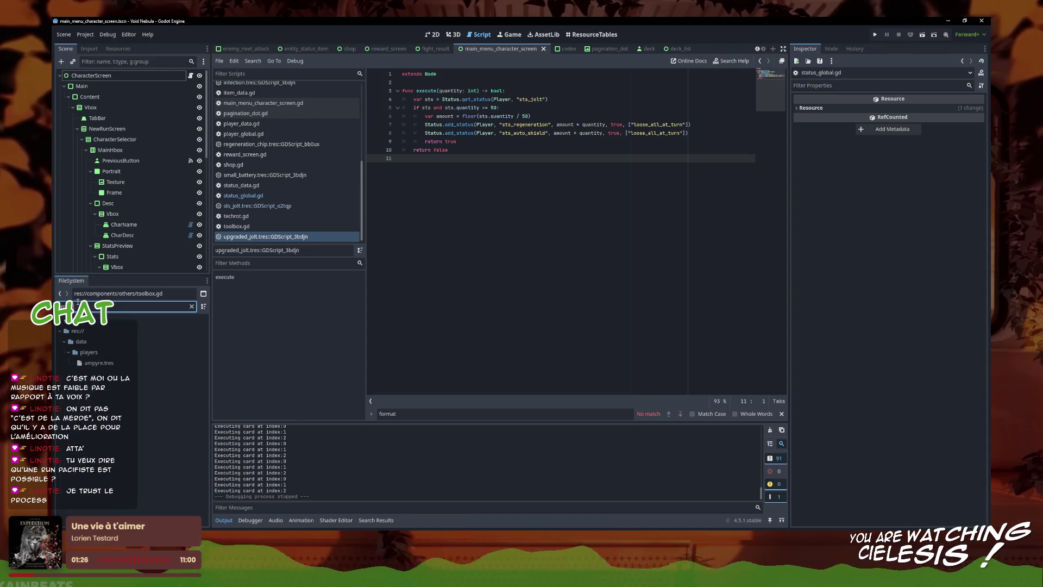
{"action": "double_click", "coordinate": [111, 362]}
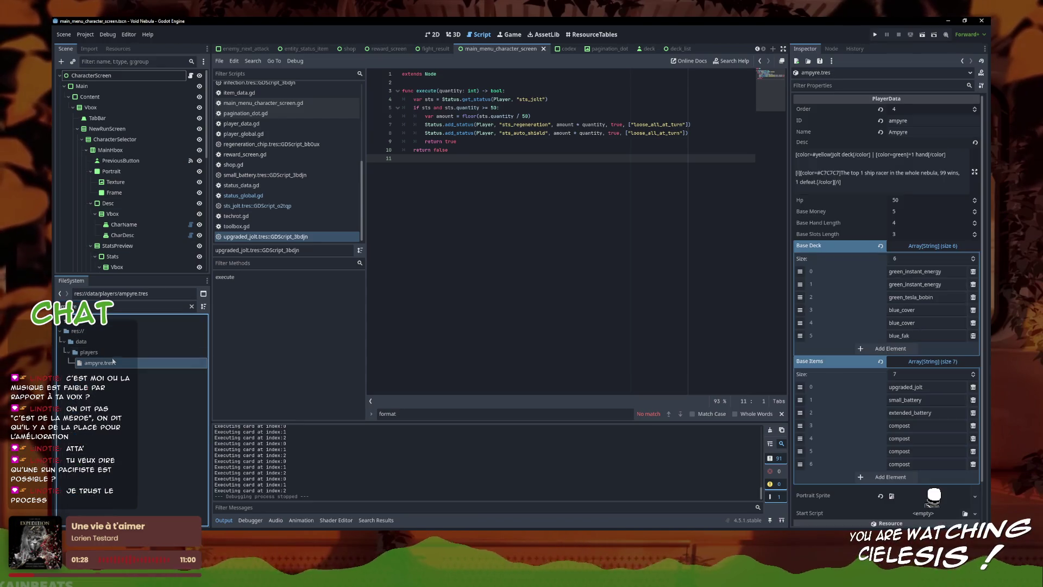
{"action": "left_click", "coordinate": [973, 387]}
{"action": "left_click", "coordinate": [973, 387]}
{"action": "left_click", "coordinate": [973, 386]}
{"action": "left_click", "coordinate": [974, 387]}
{"action": "left_click", "coordinate": [973, 386]}
{"action": "left_click", "coordinate": [973, 387]}
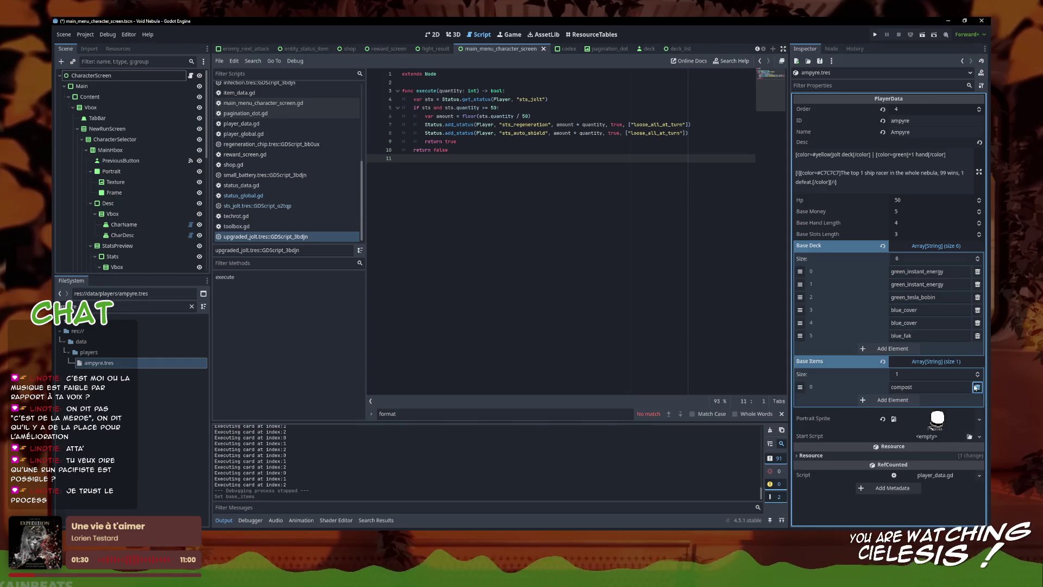
{"action": "left_click", "coordinate": [973, 387]}
{"action": "left_click", "coordinate": [641, 255]}
{"action": "key", "text": "ctrl+s"}
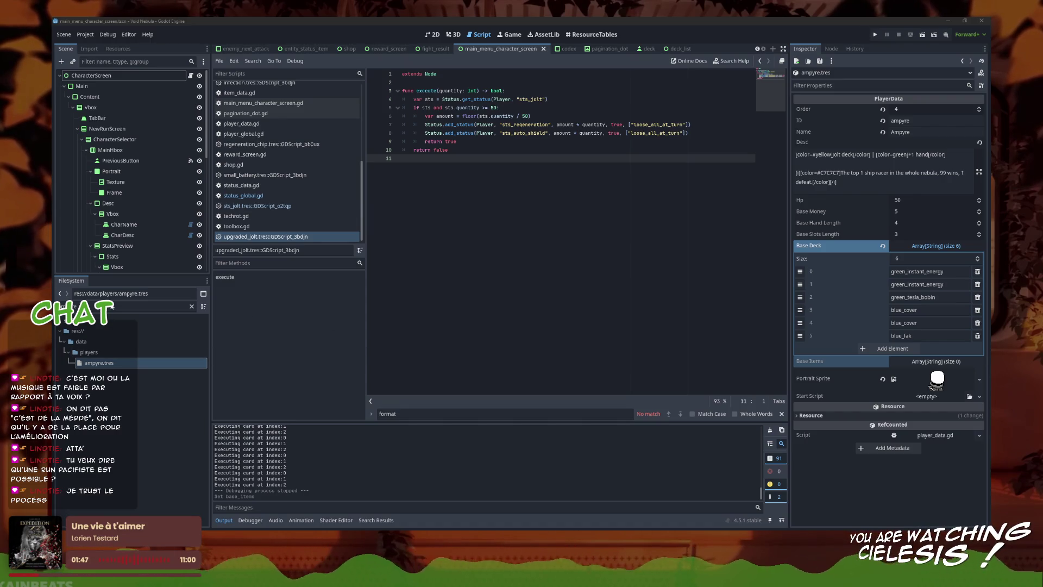
- Filter the FileSystem by 'red' to list the red card files
{"action": "left_click", "coordinate": [136, 306]}
{"action": "key", "text": "ctrl+a"}
{"action": "type", "text": "red"}
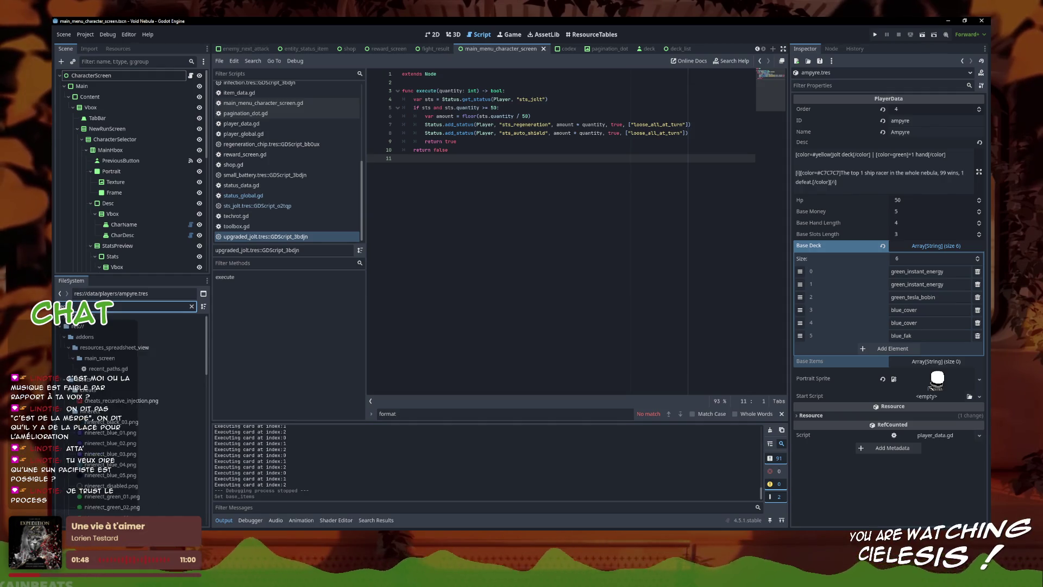
{"action": "scroll", "coordinate": [129, 429], "scroll_direction": "down", "scroll_amount": 5}
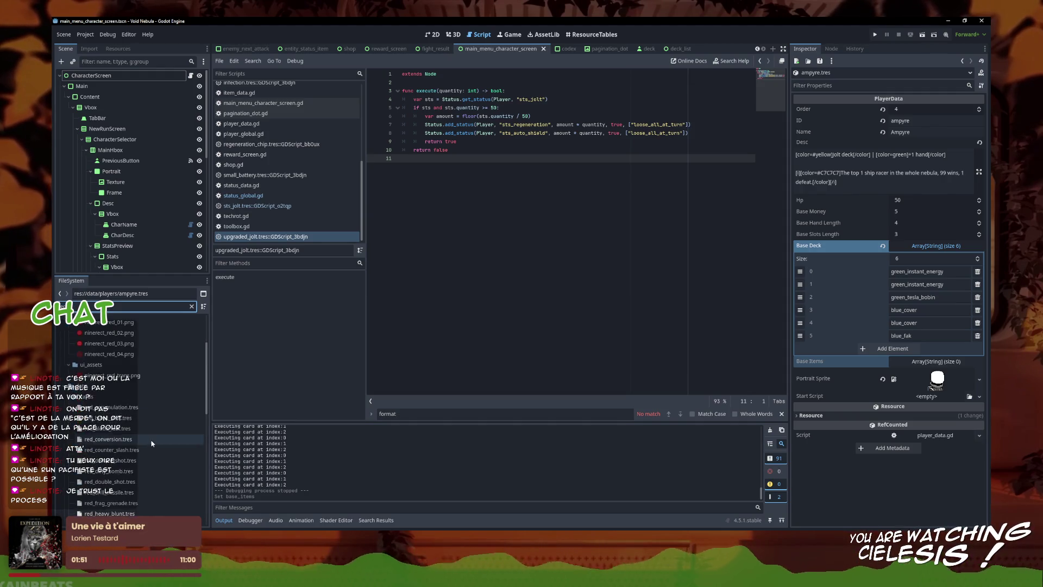
{"action": "right_click", "coordinate": [129, 427]}
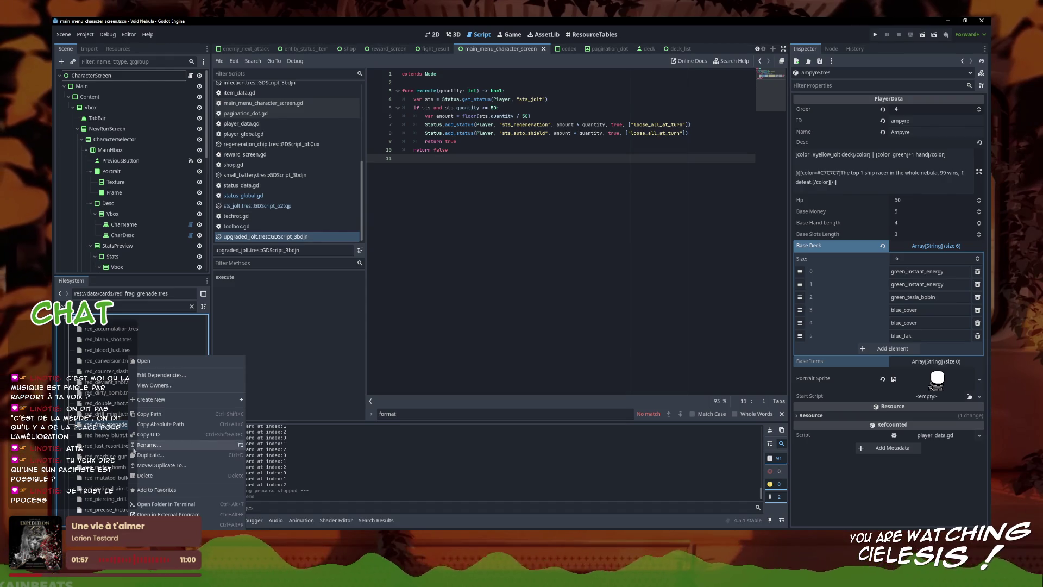
{"action": "left_click", "coordinate": [129, 483]}
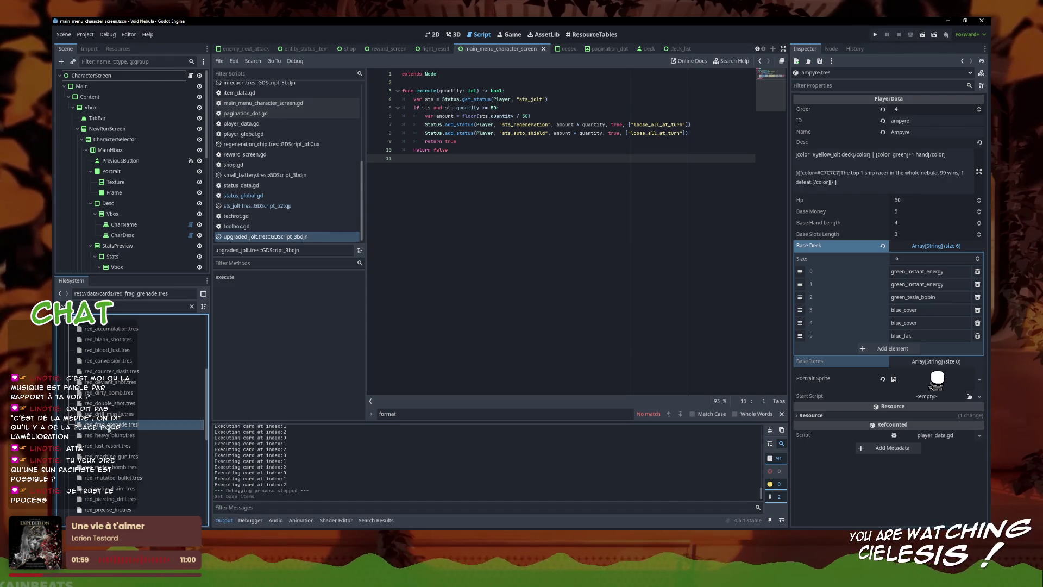
- Duplicate red_midas_bomb.tres under the new file name red_tesla_bomb.tres
{"action": "right_click", "coordinate": [126, 466]}
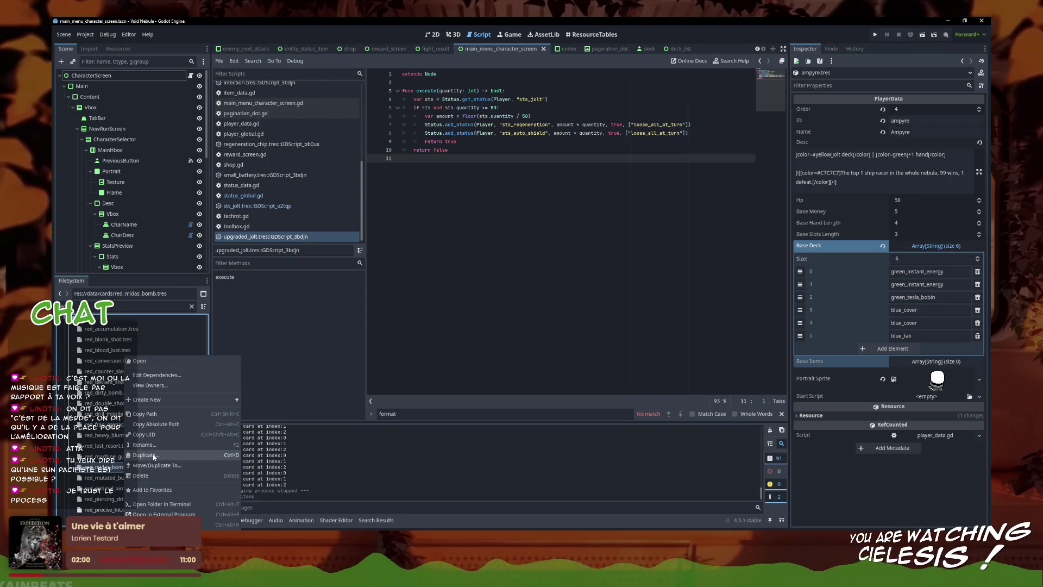
{"action": "left_click", "coordinate": [144, 455]}
{"action": "left_click", "coordinate": [480, 271]}
{"action": "left_click_drag", "start_coordinate": [480, 271], "coordinate": [450, 272]}
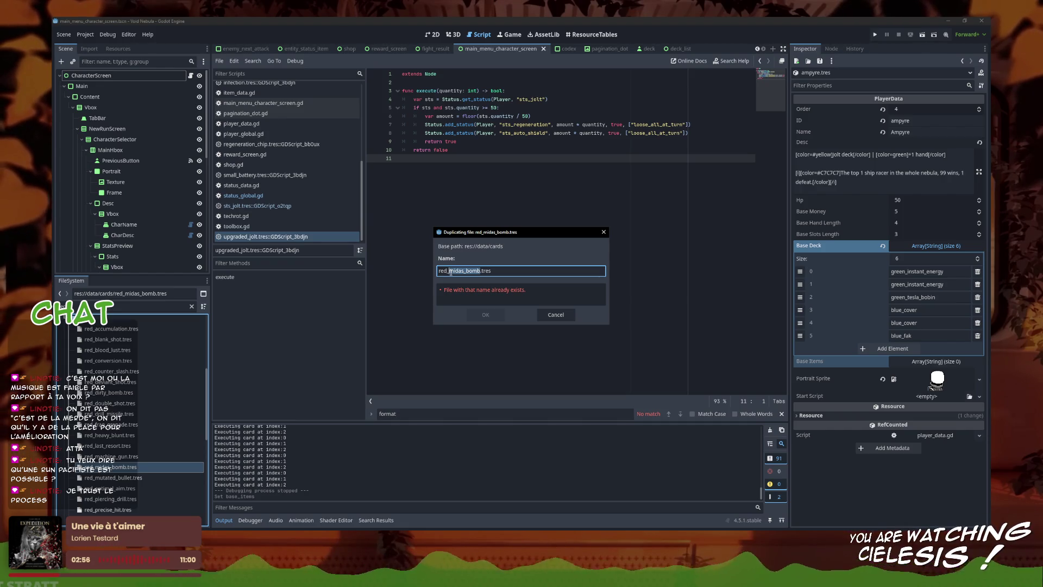
{"action": "type", "text": "tesla_bomb"}
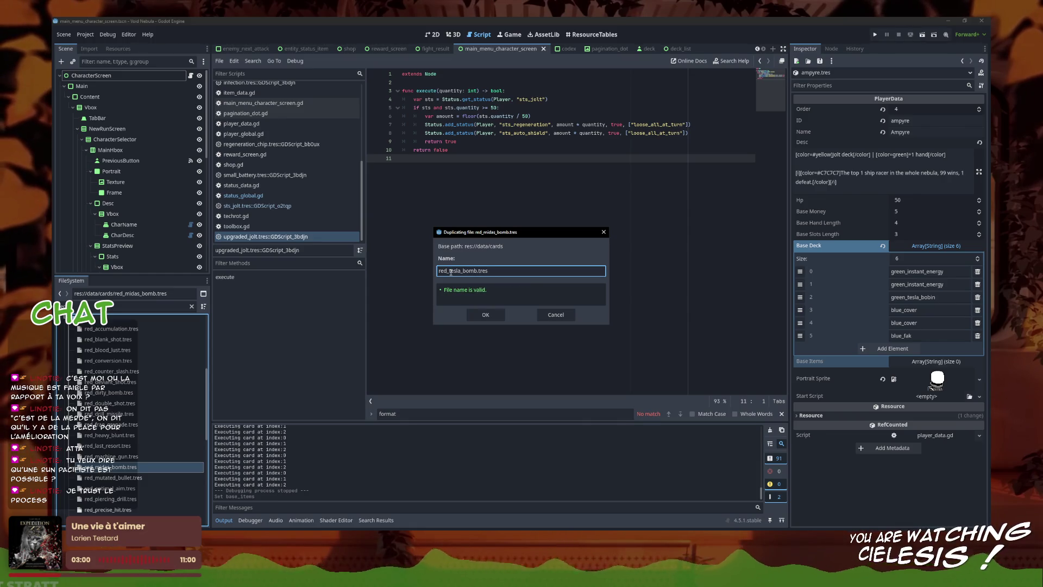
{"action": "left_click", "coordinate": [485, 315]}
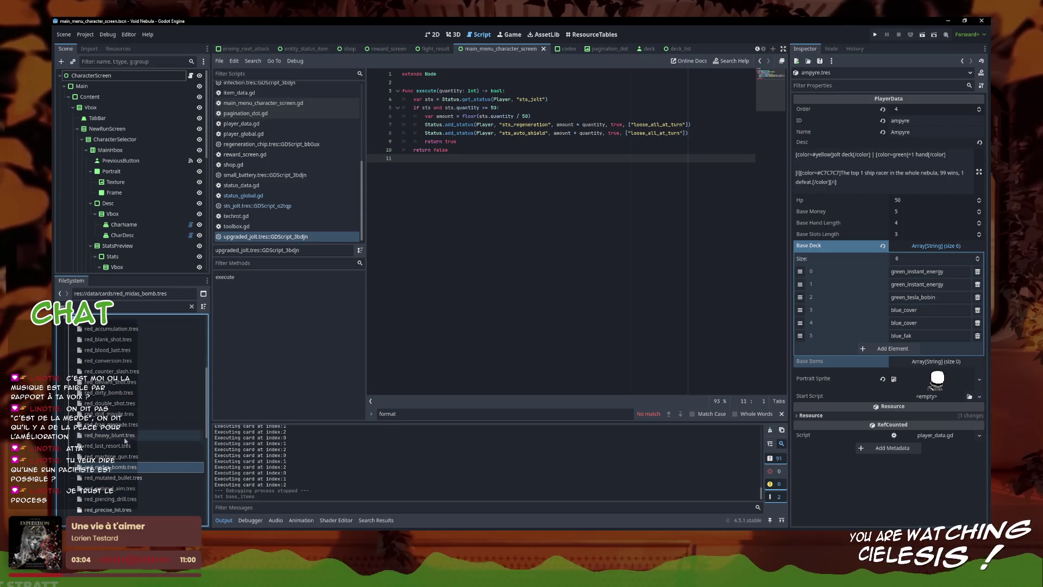
- Open red_tesla_bomb.tres, rewrite its description to 'For each 10 jolts, +10 ATK.', and save
{"action": "key", "text": "ctrl+f"}
{"action": "type", "text": "tesla"}
{"action": "left_click", "coordinate": [114, 405]}
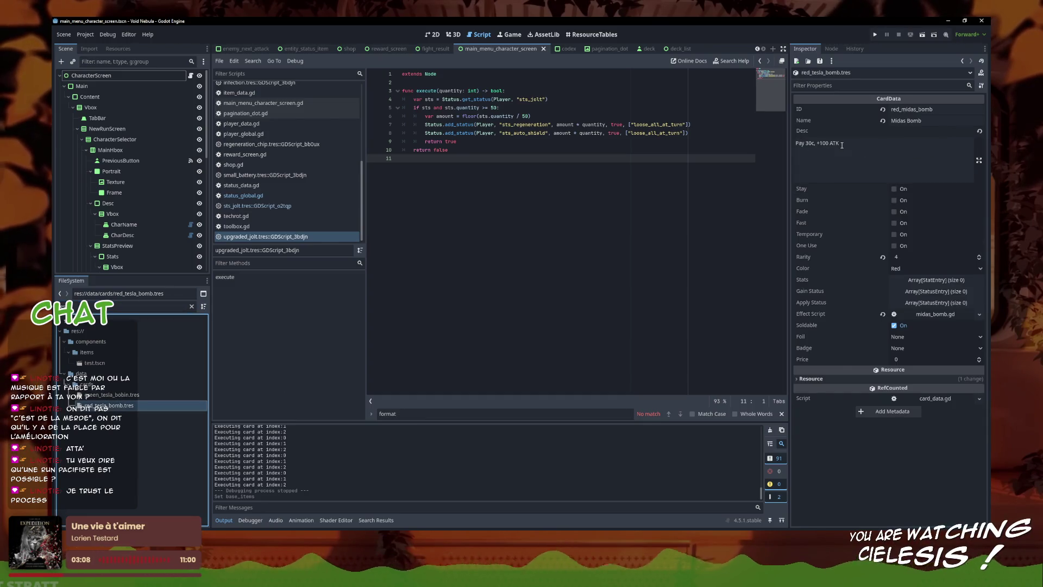
{"action": "left_click", "coordinate": [842, 145]}
{"action": "key", "text": "ctrl+a"}
{"action": "type", "text": "For "}
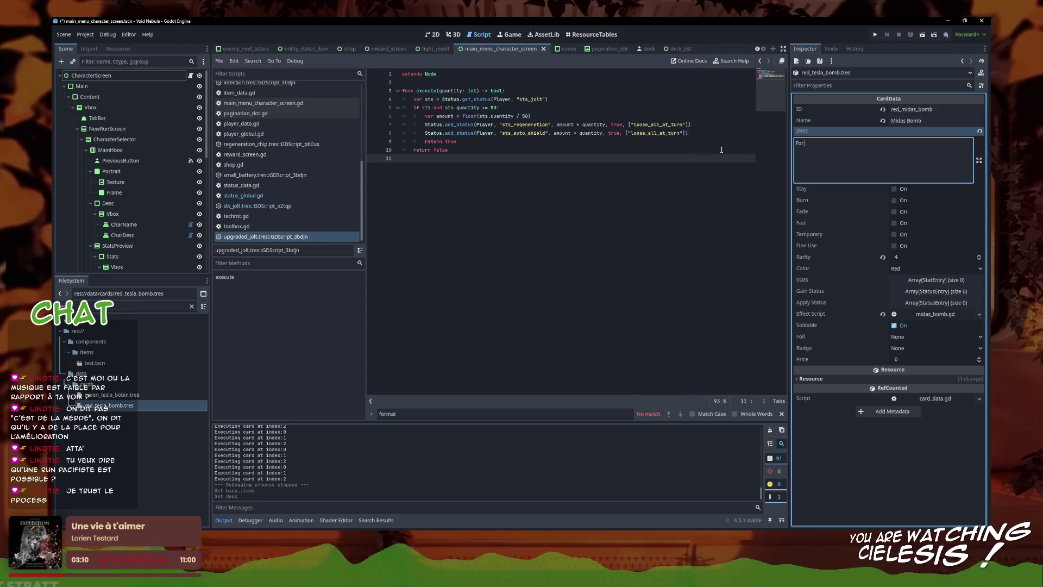
{"action": "type", "text": "each 10 hjo"}
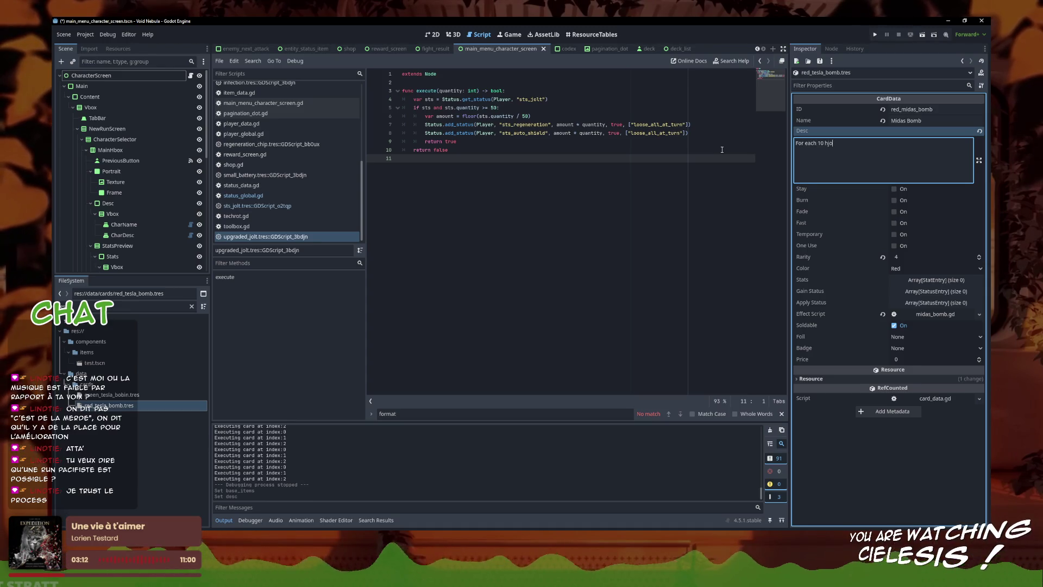
{"action": "key", "text": "BackSpace"}
{"action": "key", "text": "BackSpace"}
{"action": "key", "text": "BackSpace"}
{"action": "type", "text": "j"}
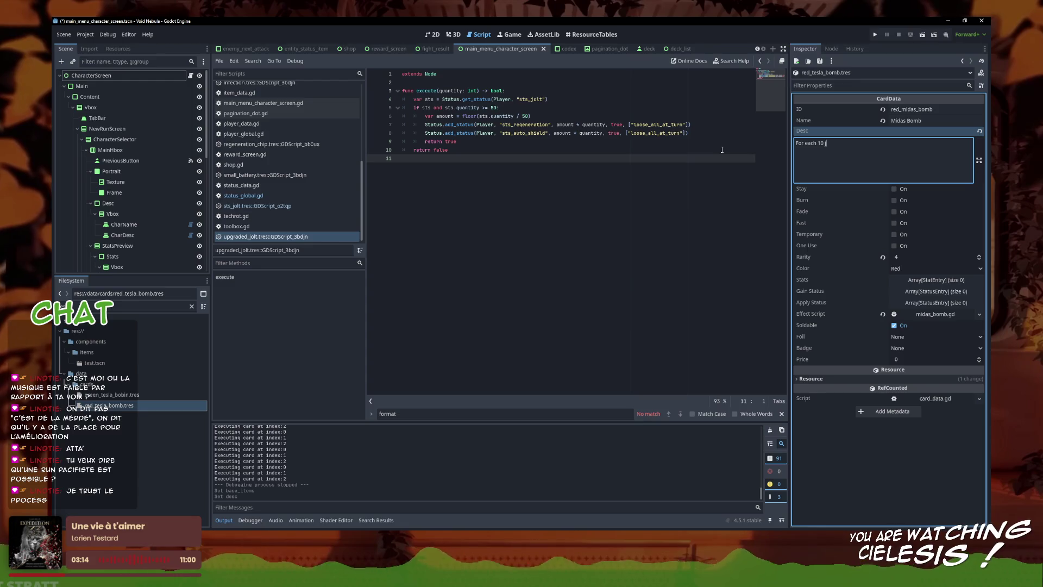
{"action": "type", "text": "olts, "}
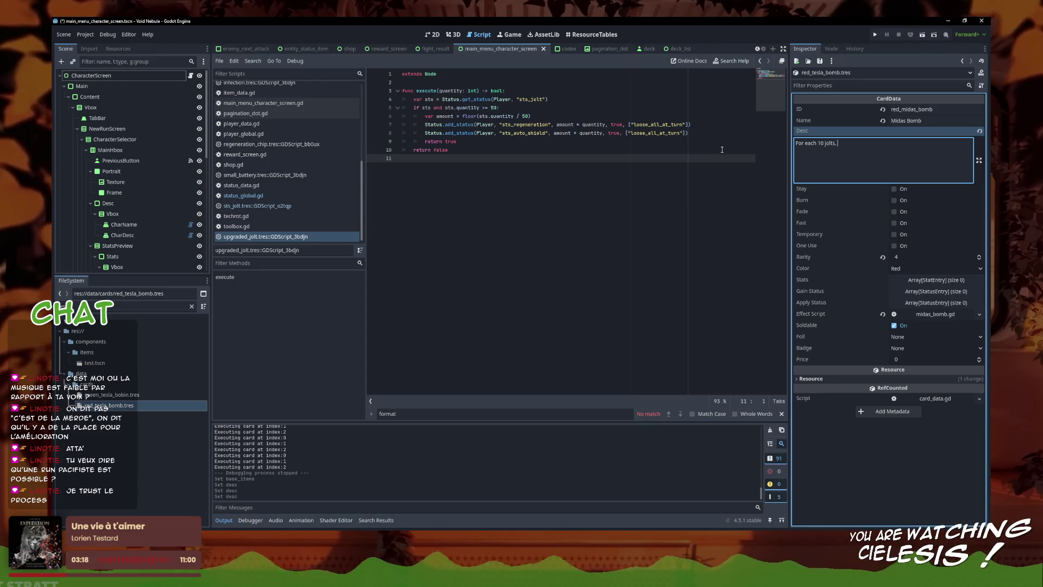
{"action": "type", "text": "+10 at"}
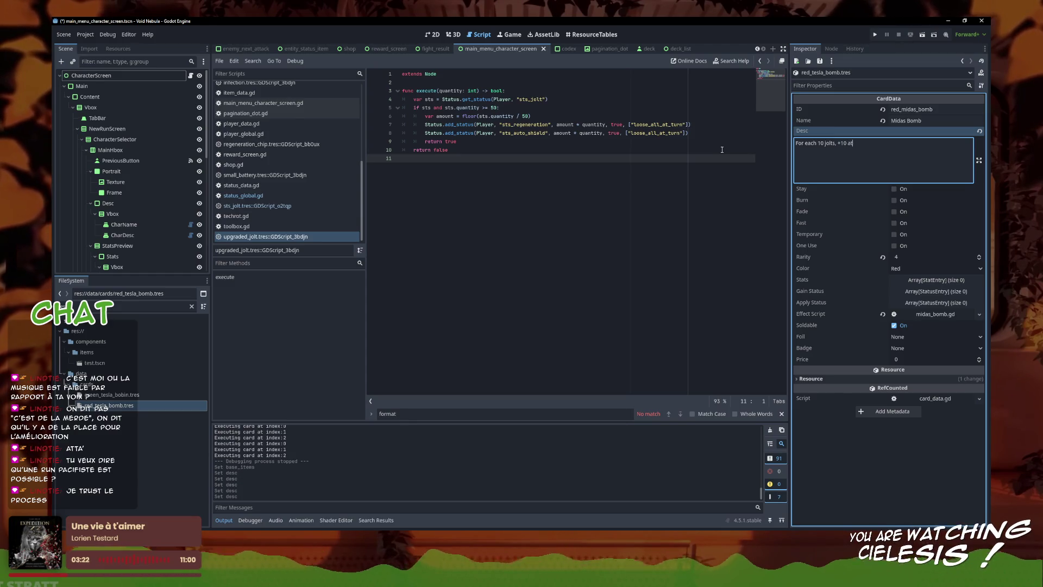
{"action": "key", "text": "BackSpace"}
{"action": "type", "text": "ATK"}
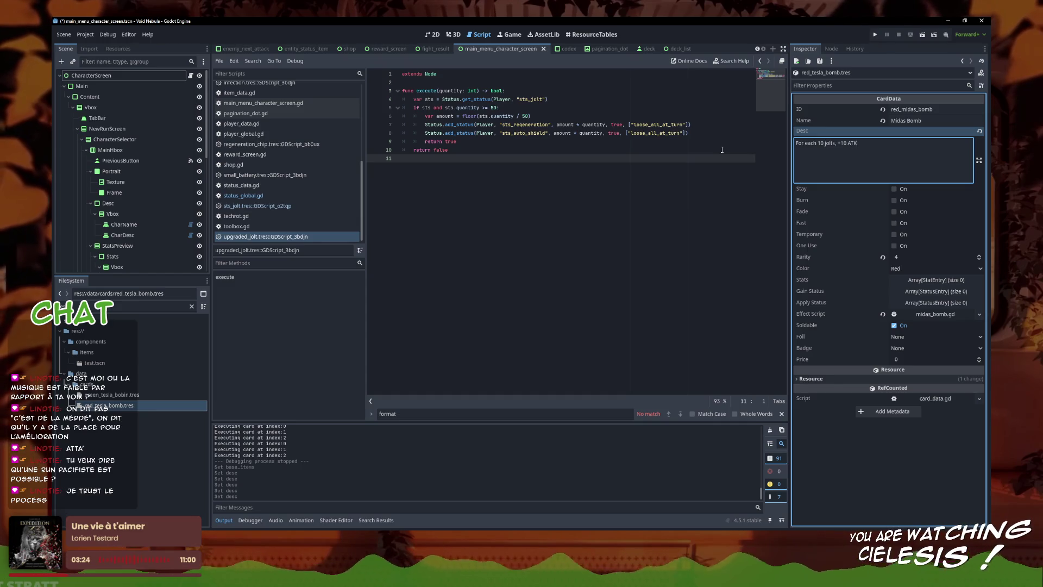
{"action": "type", "text": ","}
{"action": "key", "text": "ctrl+s"}
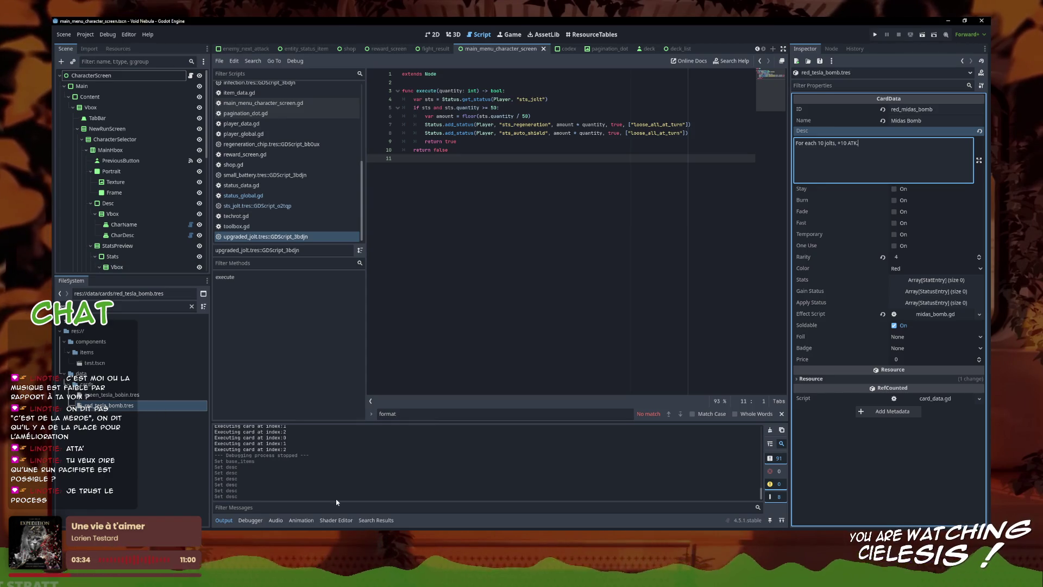
- Go back to editing the red_tesla_bomb card's description in the Inspector
{"action": "mouse_move", "coordinate": [330, 576]}
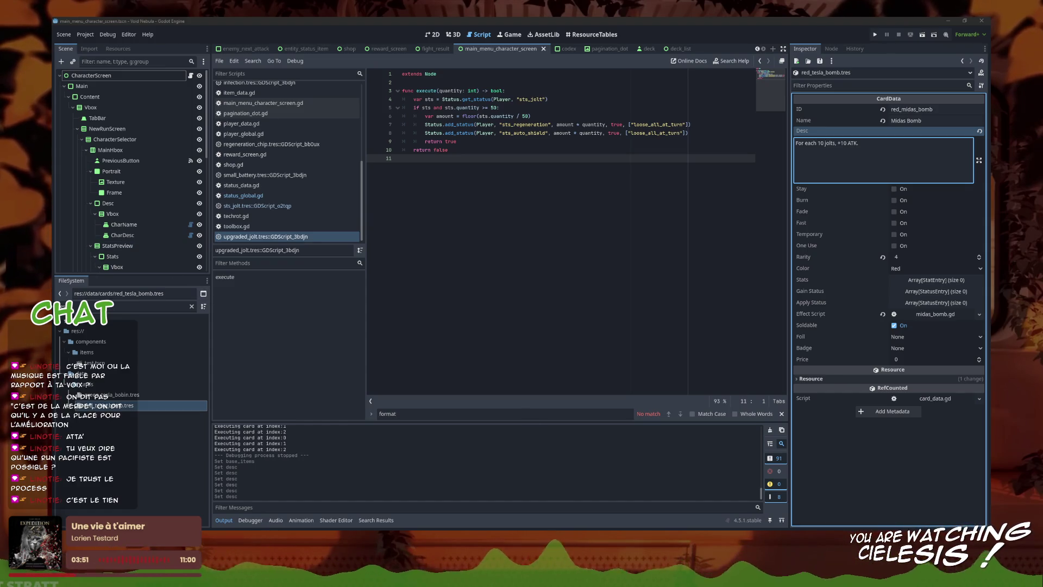
{"action": "left_click", "coordinate": [859, 143]}
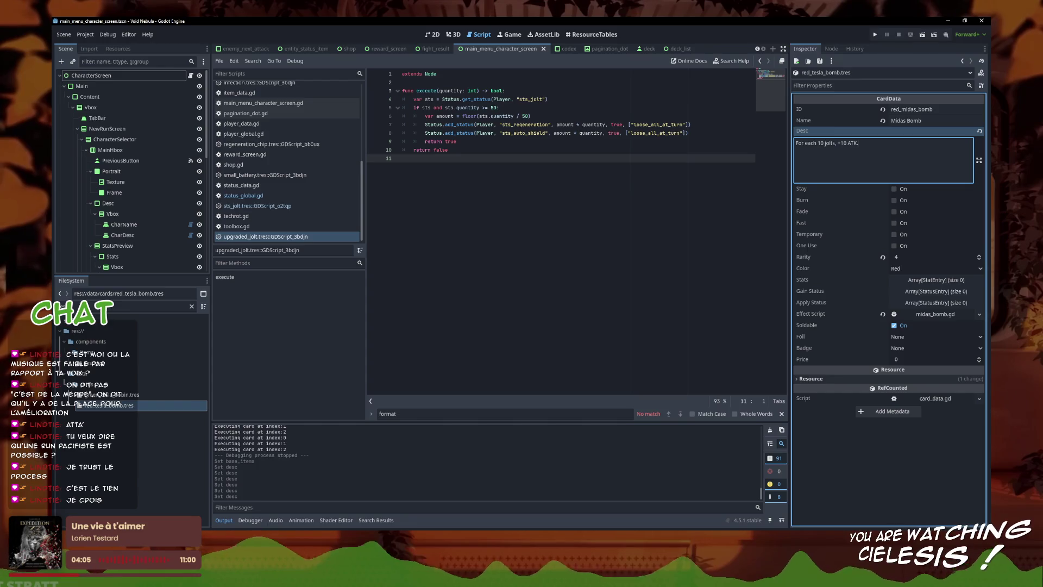
{"action": "key", "text": "alt+Tab"}
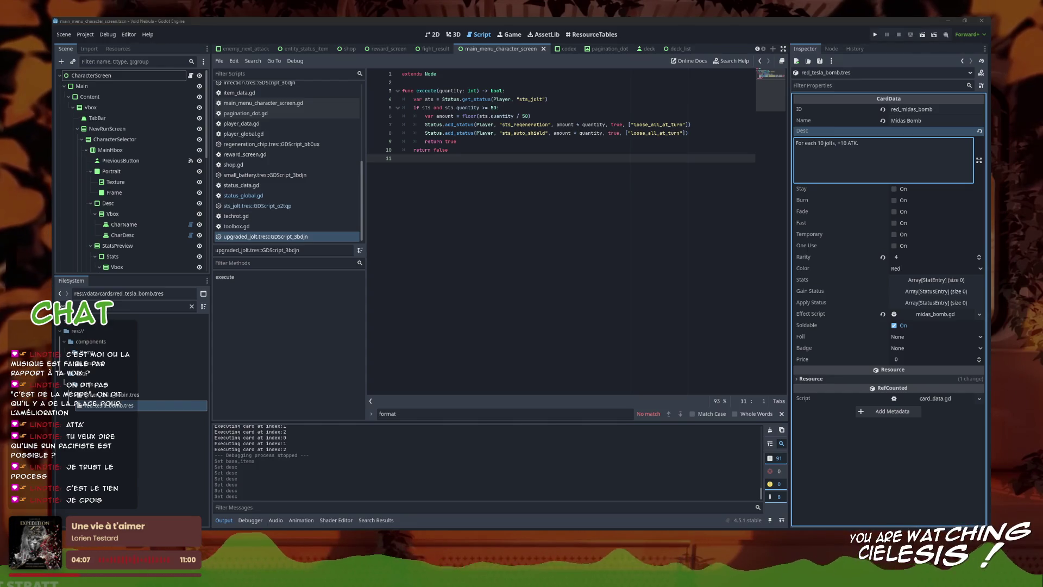
{"action": "key", "text": "alt+Tab"}
{"action": "key", "text": "alt+Tab"}
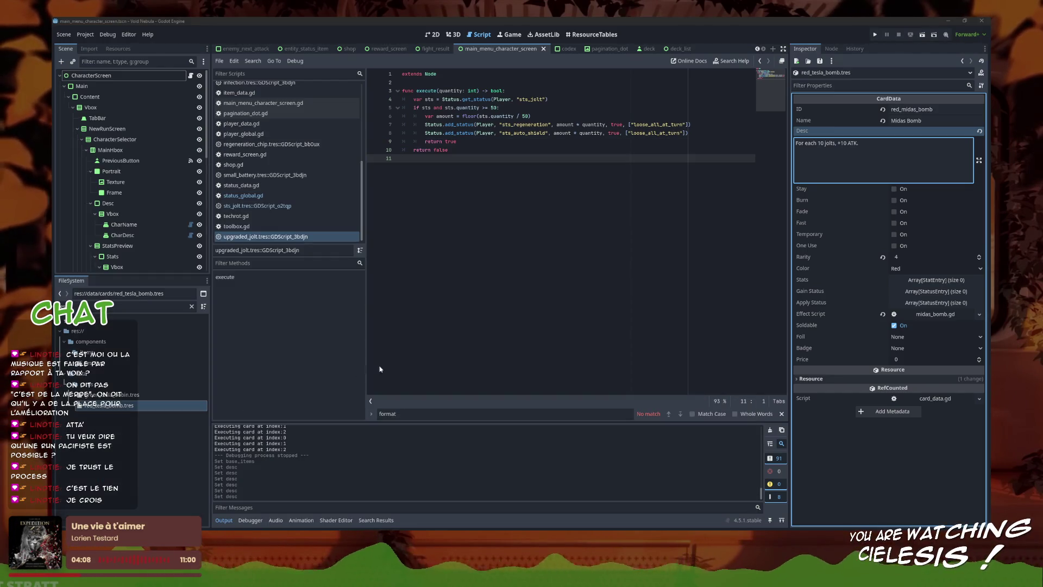
{"action": "left_click", "coordinate": [902, 579]}
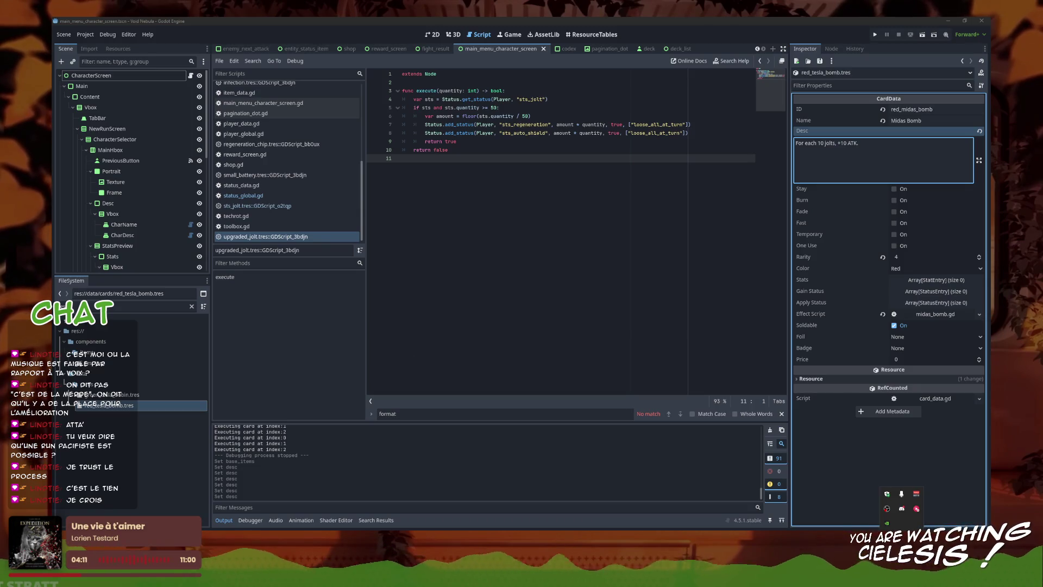
{"action": "key", "text": "Escape"}
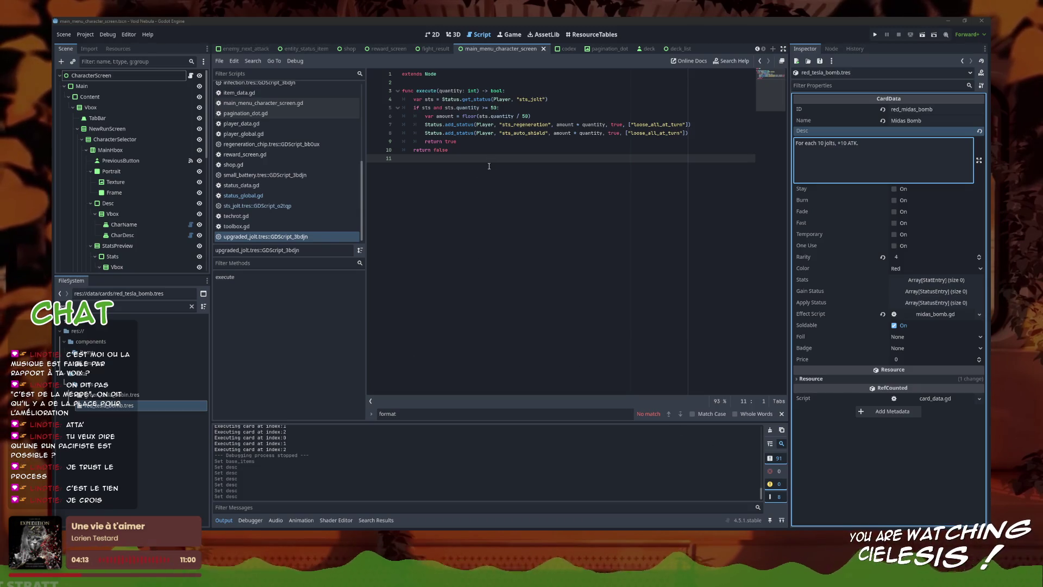
{"action": "left_click", "coordinate": [868, 164]}
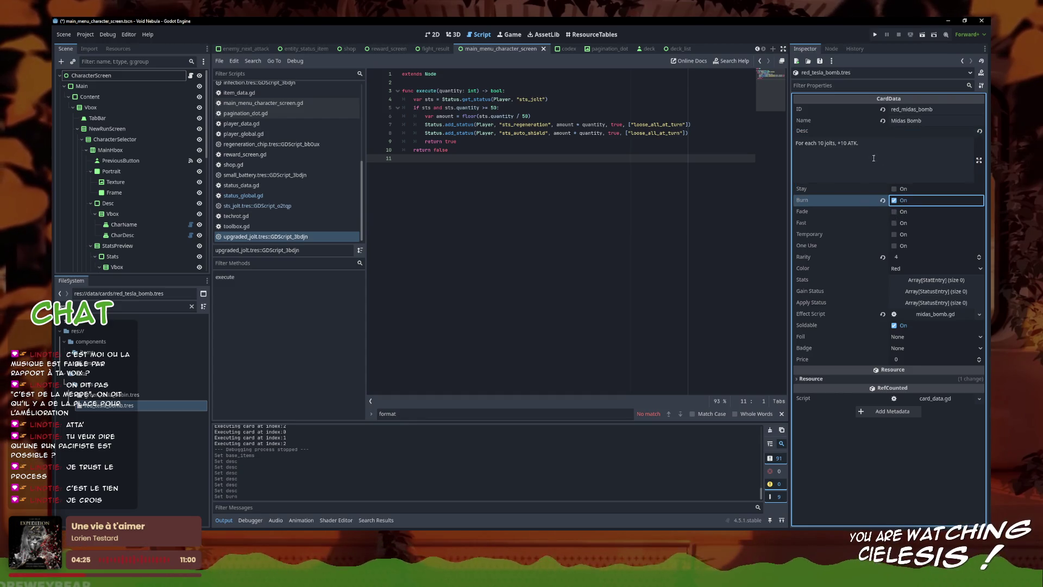
- Rename the card to 'Tesla bomb' with ID red_tesla_bomb and save it
{"action": "triple_click", "coordinate": [924, 121]}
{"action": "type", "text": "Te"}
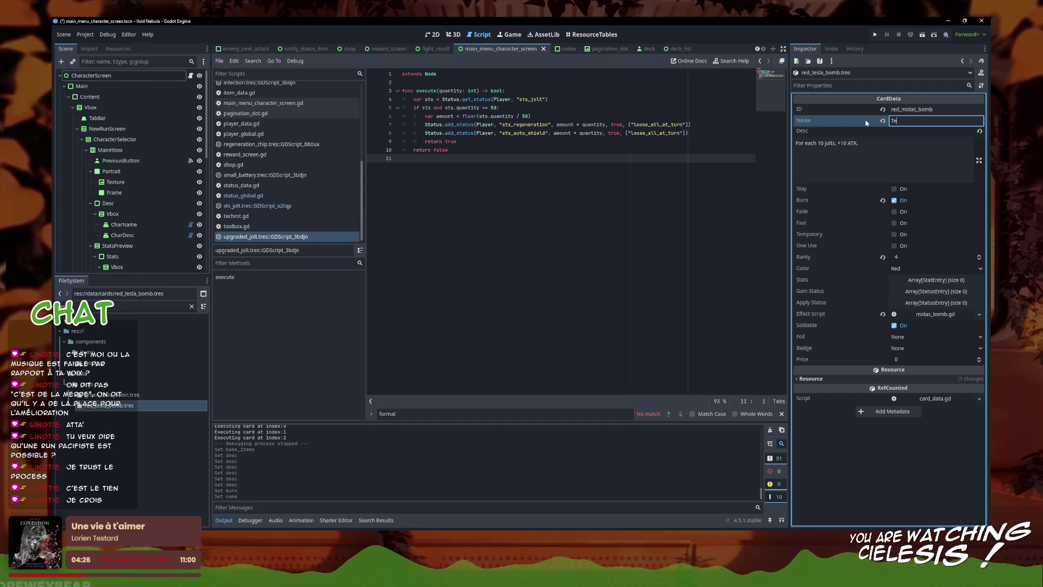
{"action": "type", "text": "sla bomb"}
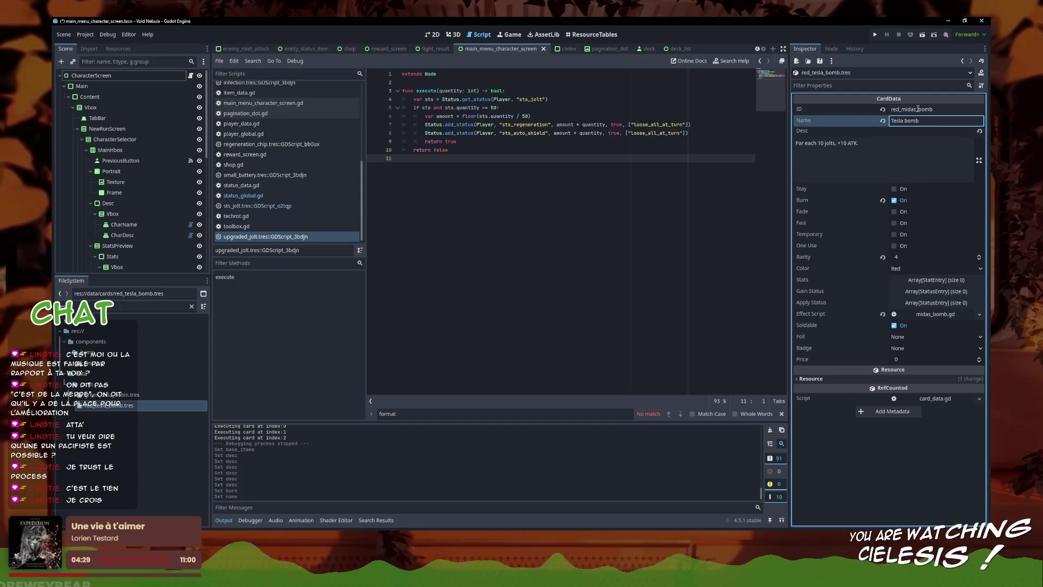
{"action": "double_click", "coordinate": [918, 109]}
{"action": "type", "text": "tesla"}
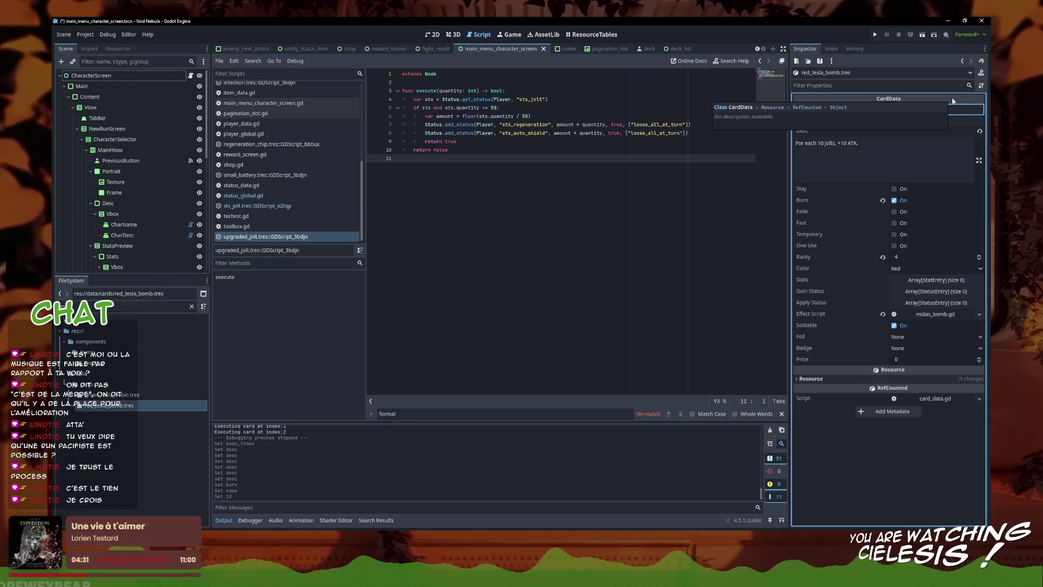
{"action": "type", "text": "_bomb"}
{"action": "key", "text": "ctrl+s"}
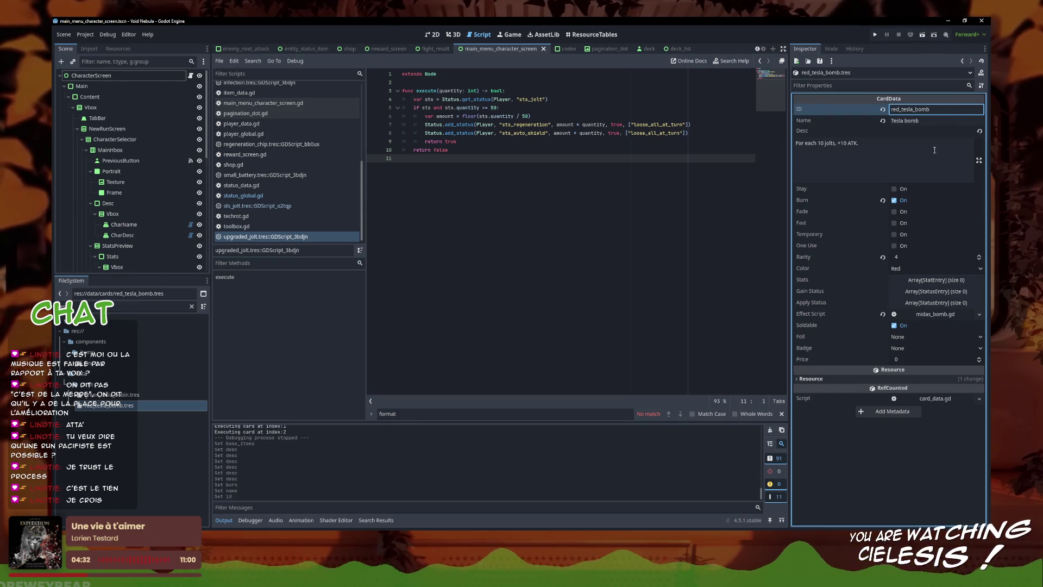
{"action": "left_click", "coordinate": [935, 150]}
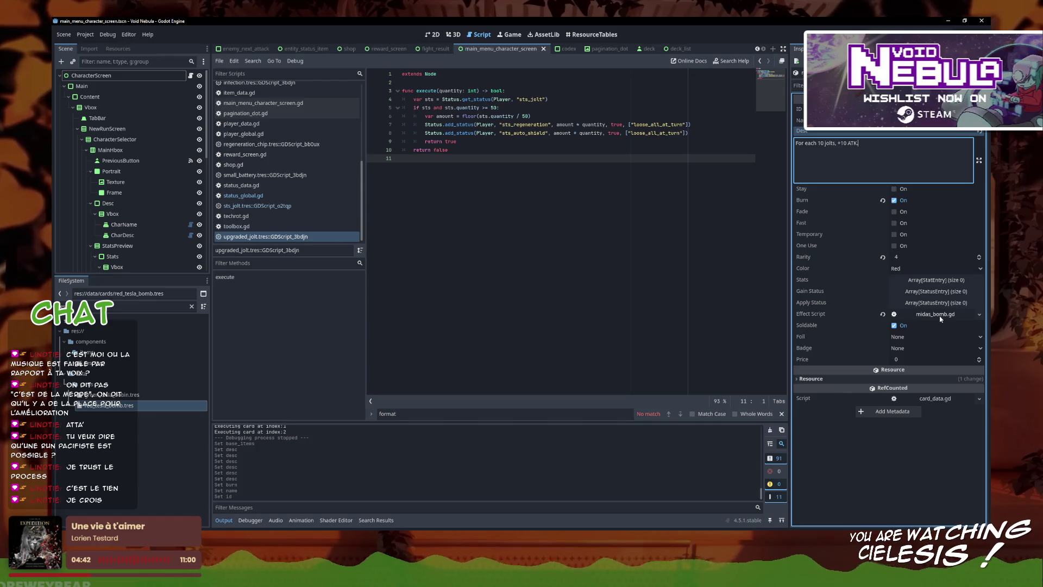
- Replace the card's midas_bomb.gd effect script with a new empty built-in GDScript
{"action": "left_click", "coordinate": [979, 315]}
{"action": "left_click", "coordinate": [960, 382]}
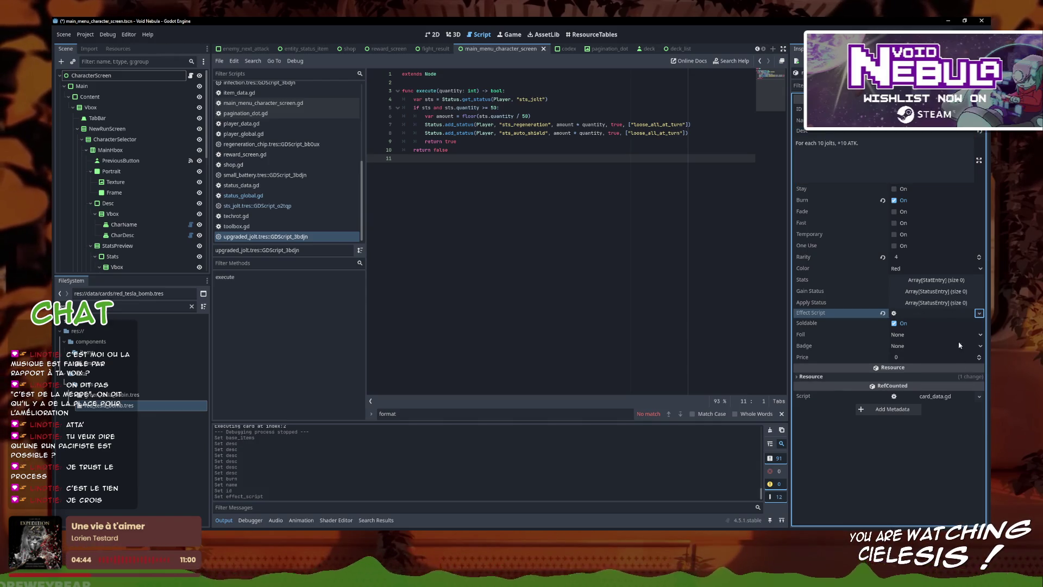
{"action": "left_click", "coordinate": [980, 314]}
{"action": "left_click", "coordinate": [955, 310]}
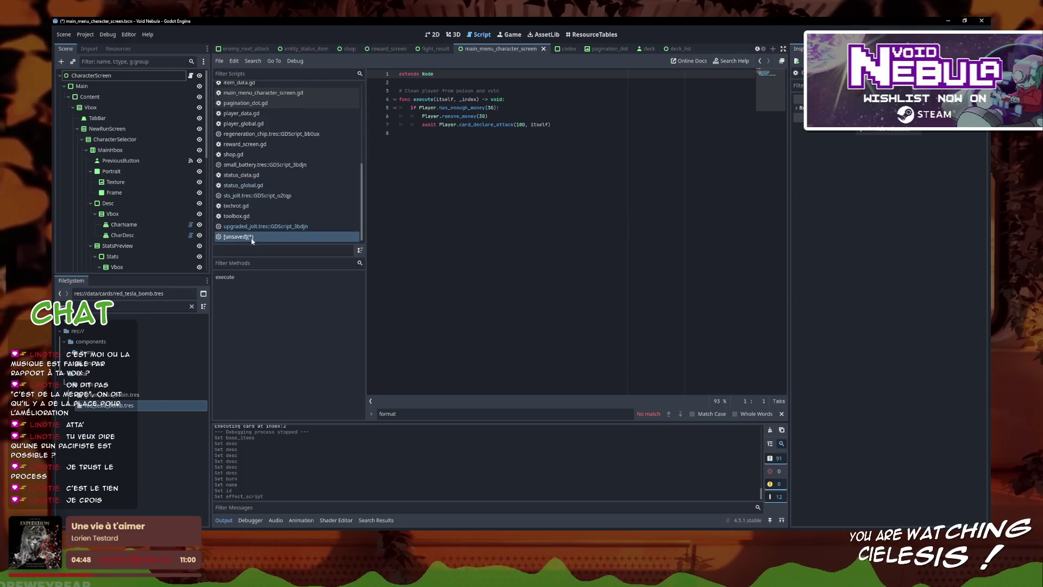
{"action": "left_click", "coordinate": [136, 405]}
{"action": "left_click", "coordinate": [980, 313]}
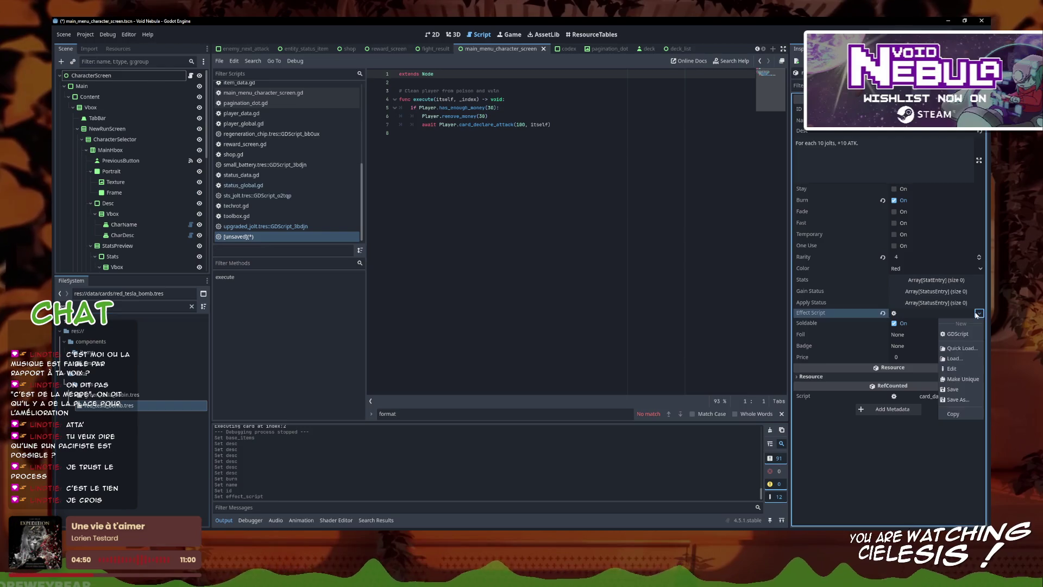
{"action": "left_click", "coordinate": [978, 334]}
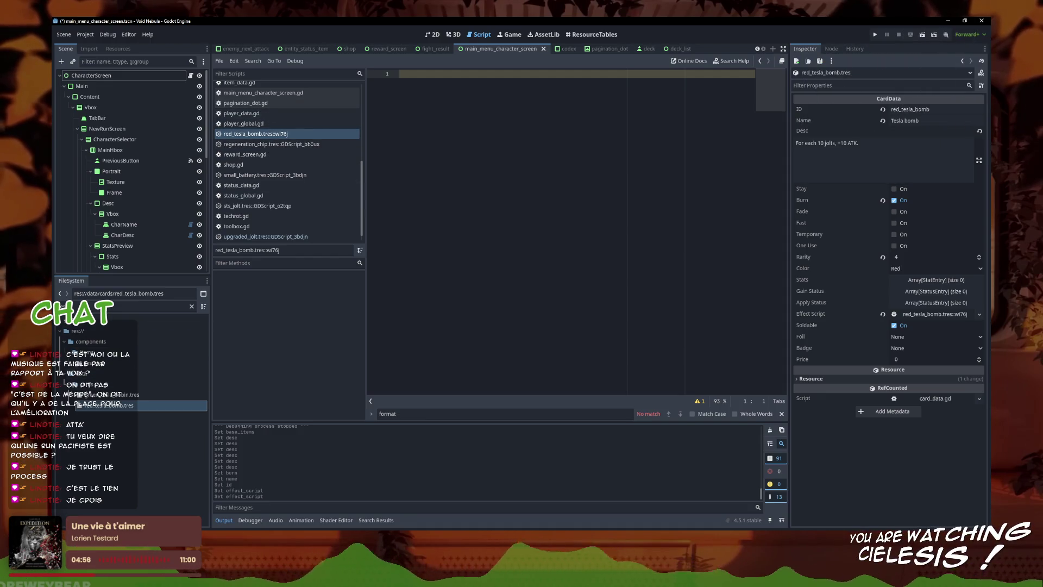
- Copy all of midas_bomb.gd's code into the Tesla bomb's built-in script
{"action": "left_click", "coordinate": [136, 306]}
{"action": "type", "text": "midas"}
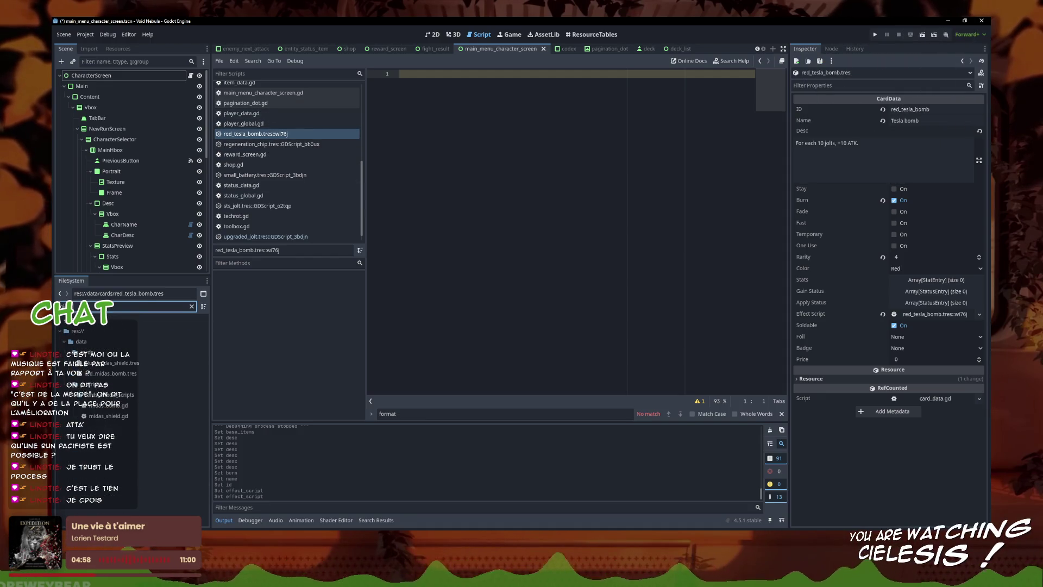
{"action": "double_click", "coordinate": [123, 407]}
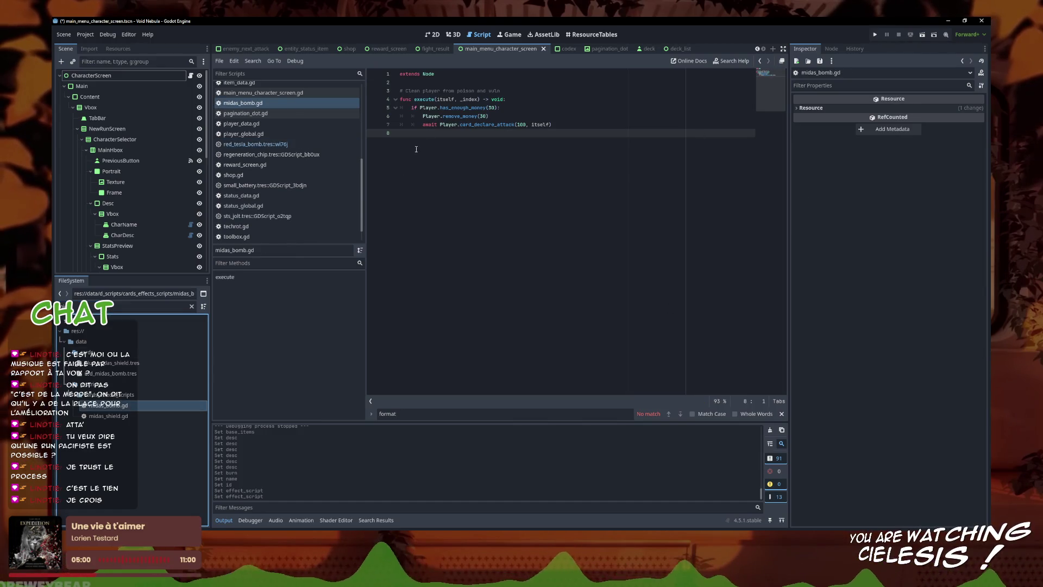
{"action": "key", "text": "ctrl+a"}
{"action": "key", "text": "ctrl+c"}
{"action": "left_click", "coordinate": [256, 144]}
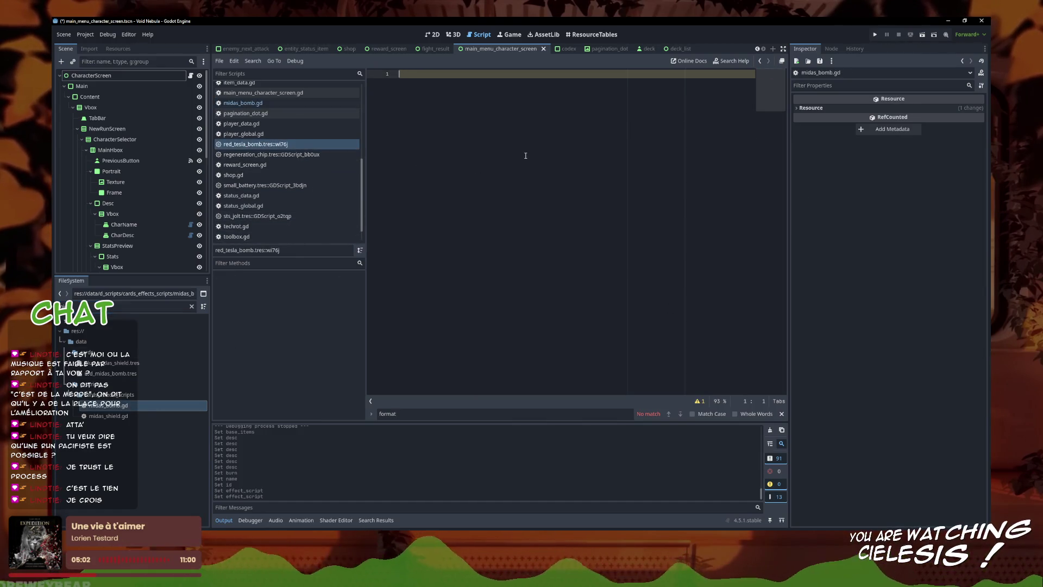
{"action": "key", "text": "ctrl+v"}
- Add var sts = Status.get_status(Player, "sts_jolt") and the condition sts and sts.quantity >= 10
{"action": "left_click_drag", "start_coordinate": [500, 115], "coordinate": [418, 107]}
{"action": "left_click", "coordinate": [527, 93]}
{"action": "left_click", "coordinate": [532, 97]}
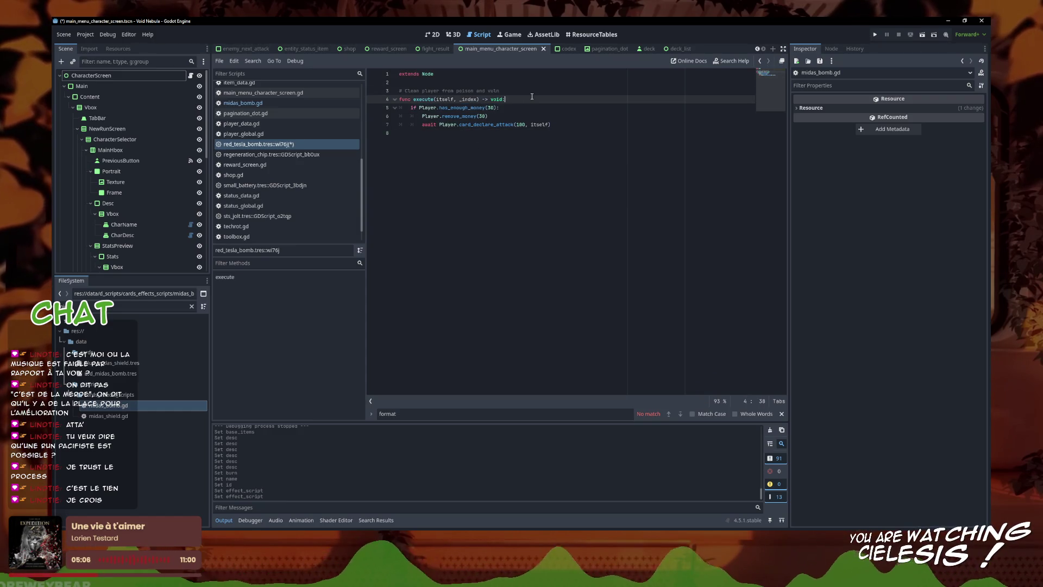
{"action": "key", "text": "Return"}
{"action": "type", "text": "var s"}
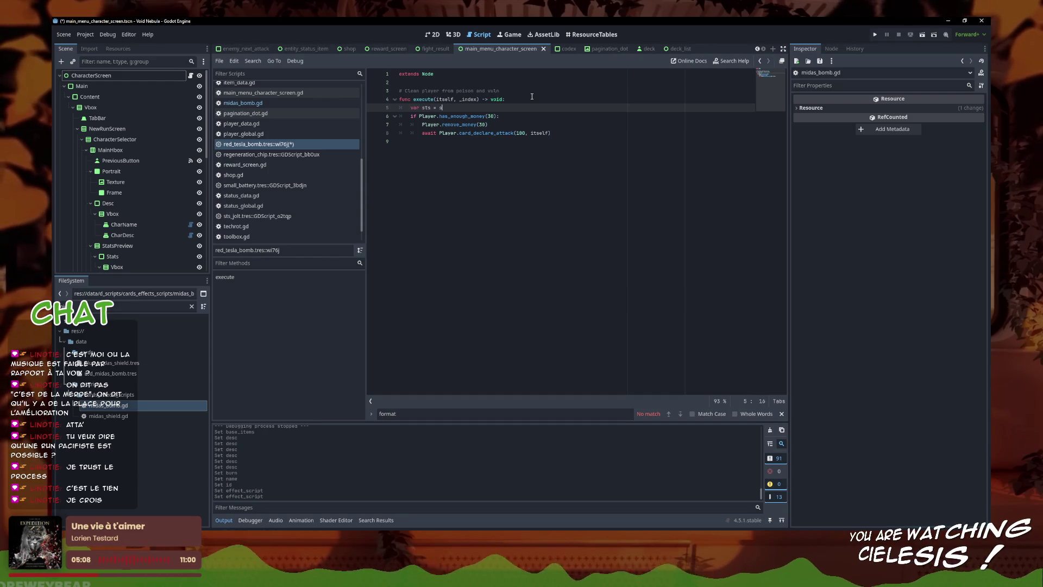
{"action": "type", "text": "ts = Status.get"}
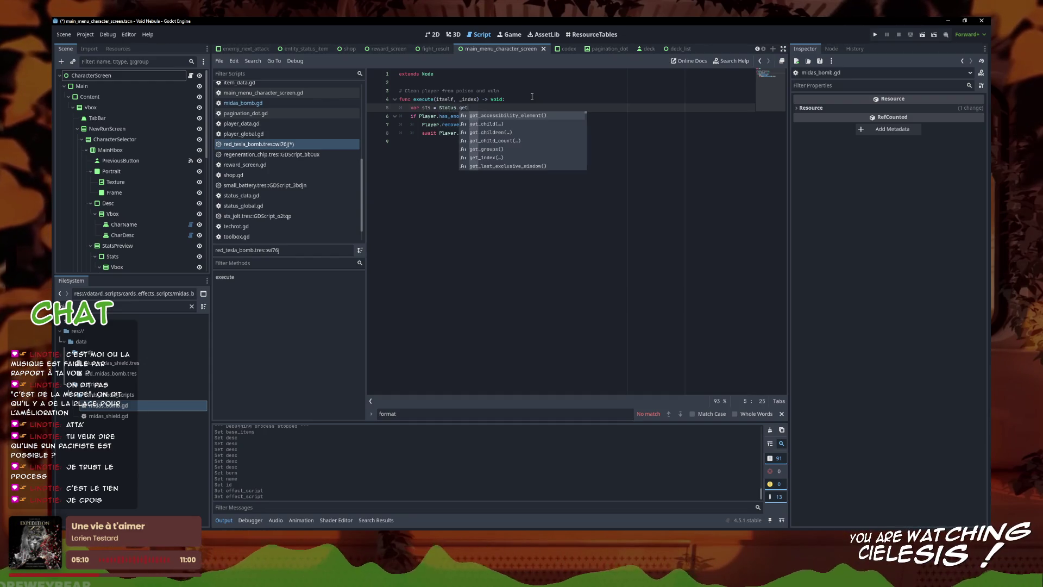
{"action": "type", "text": "sta"}
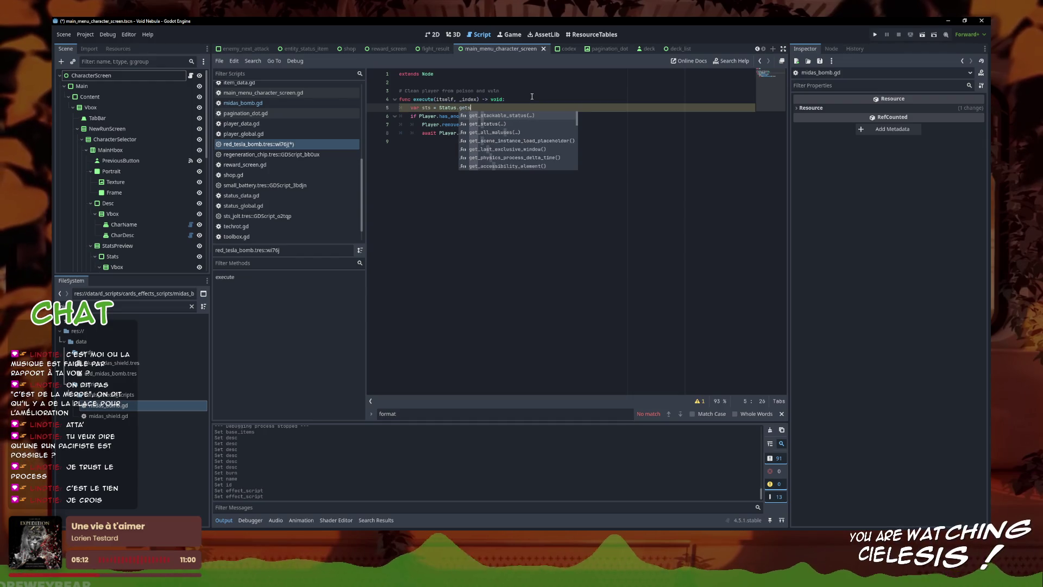
{"action": "key", "text": "Return"}
{"action": "type", "text": "Playe"}
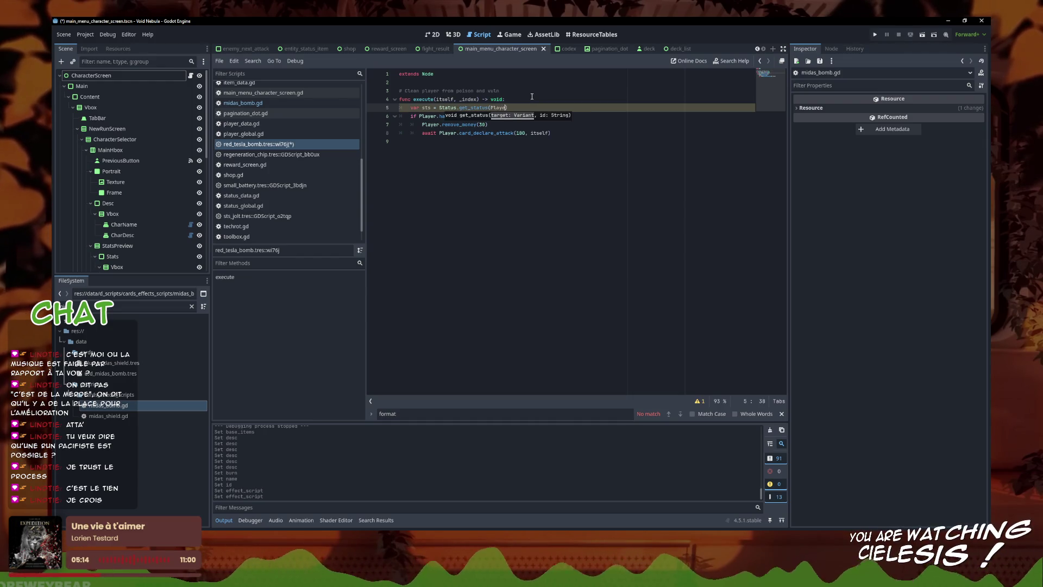
{"action": "type", "text": "r, \"sts_jolt"}
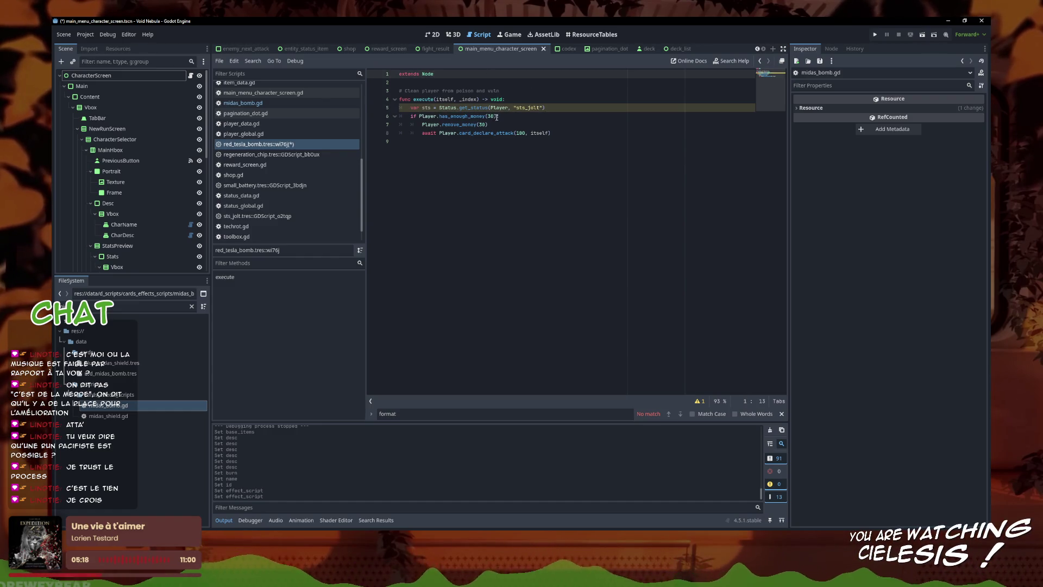
{"action": "left_click", "coordinate": [421, 116]}
{"action": "type", "text": "sts and"}
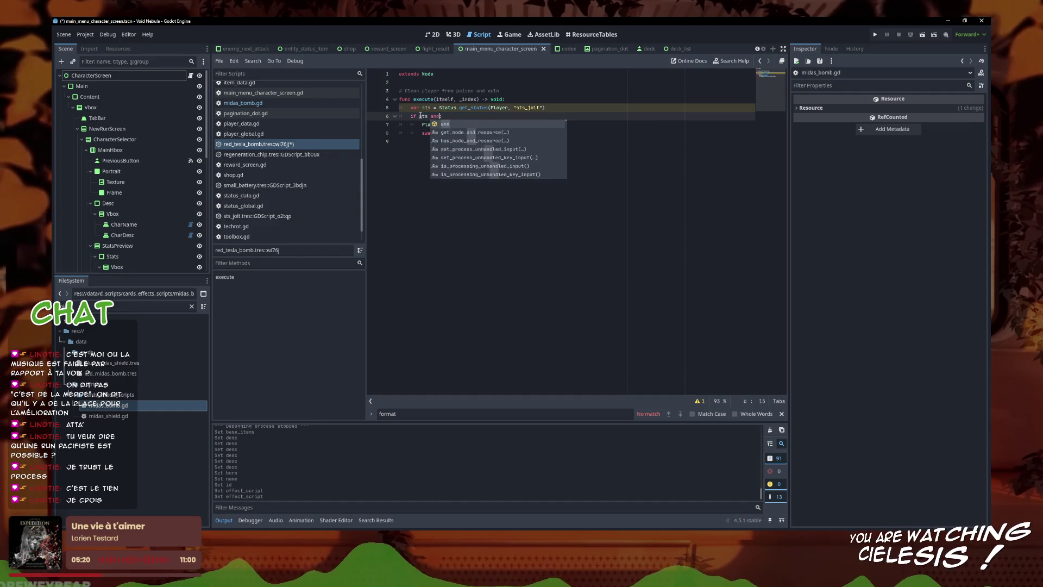
{"action": "type", "text": " sts.quantity >= 10"}
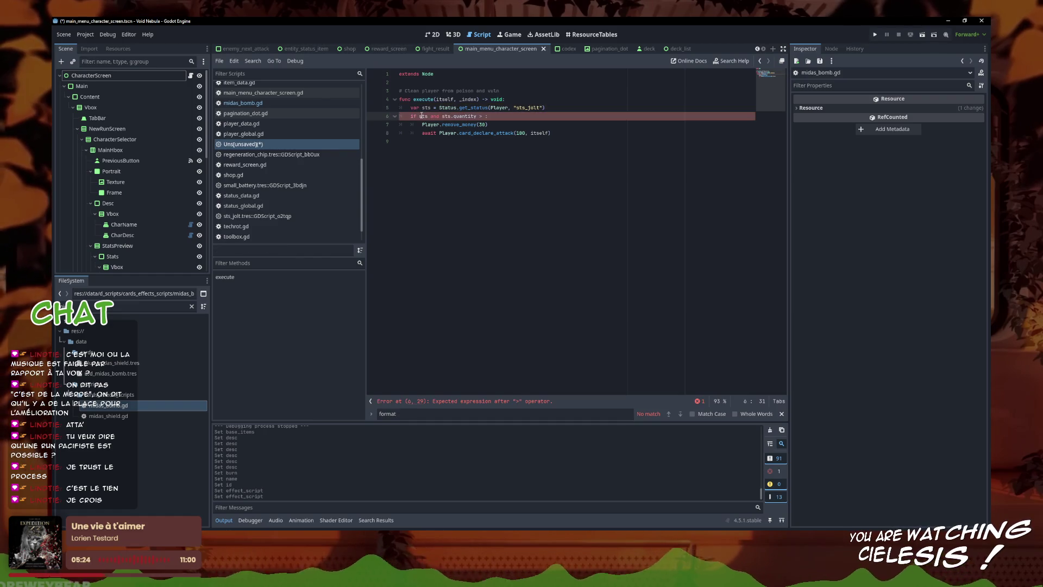
{"action": "type", "text": ":"}
- Replace line 7's remove_money call with an amount based on floor(sts.quantity / 10)
{"action": "left_click", "coordinate": [465, 133]}
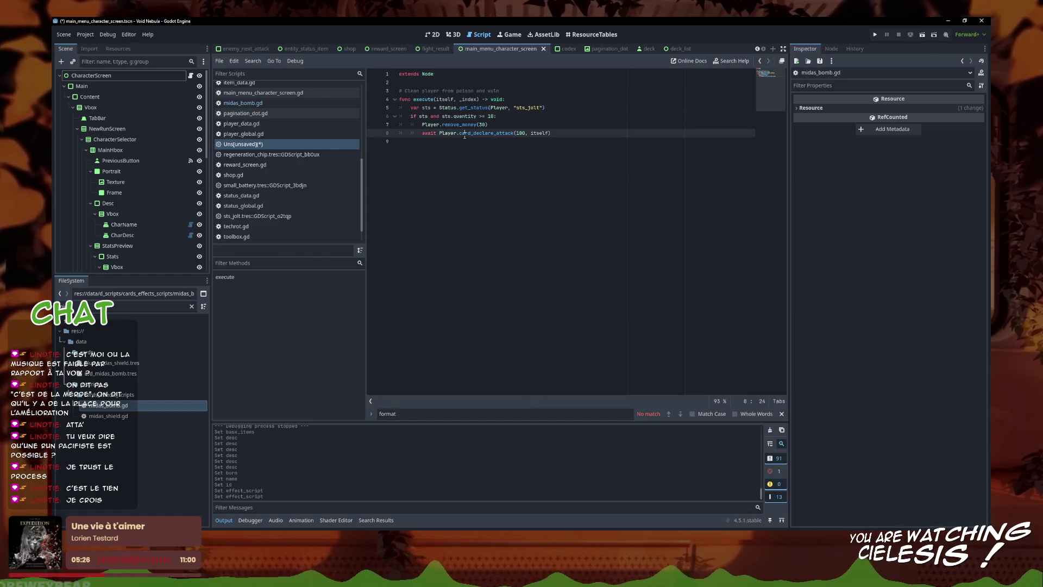
{"action": "left_click", "coordinate": [521, 126]}
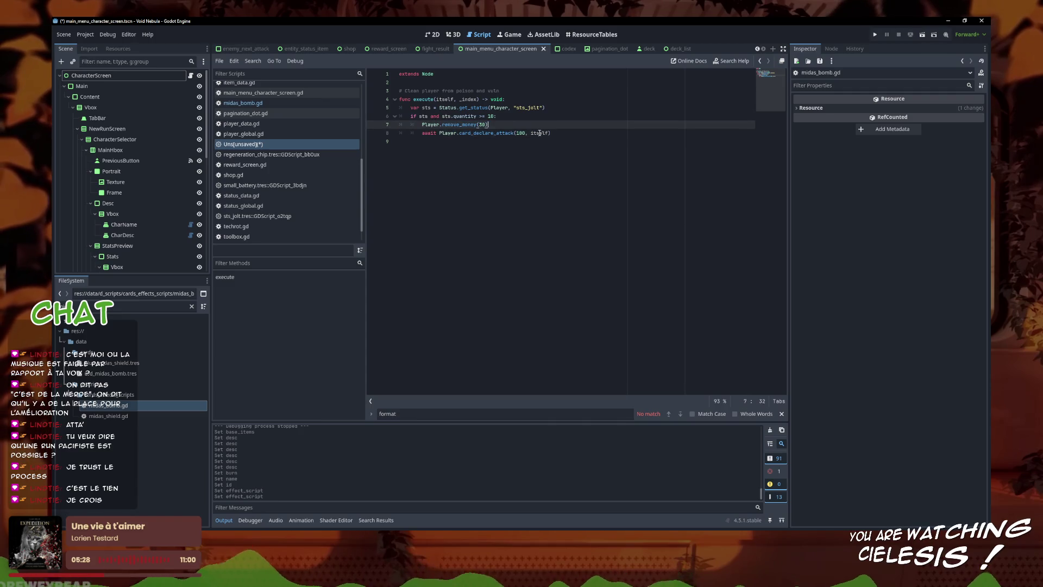
{"action": "left_click_drag", "start_coordinate": [509, 125], "coordinate": [423, 125]}
{"action": "type", "text": "var"}
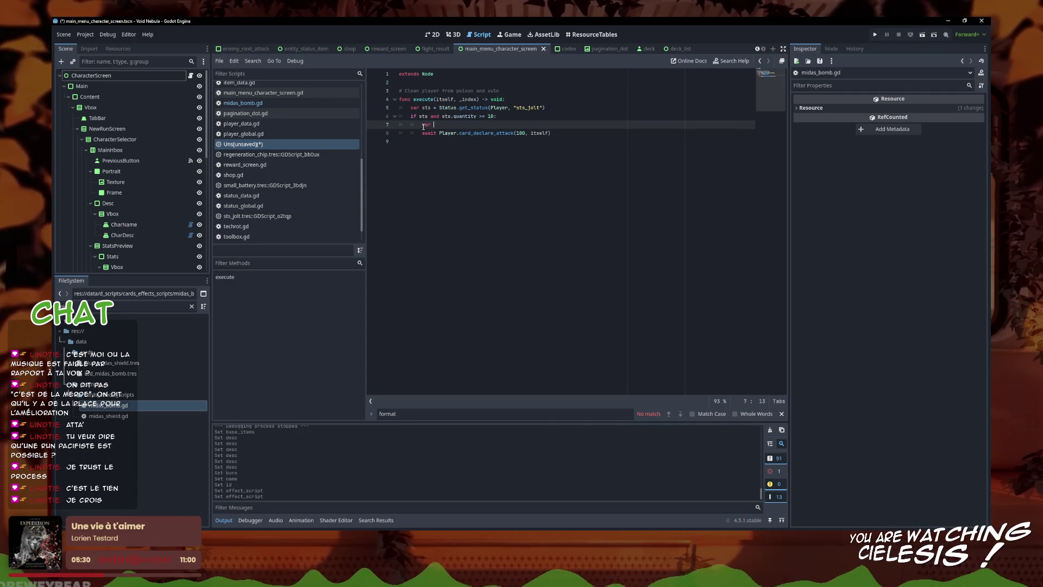
{"action": "key", "text": "BackSpace"}
{"action": "key", "text": "BackSpace"}
{"action": "type", "text": "ount ="}
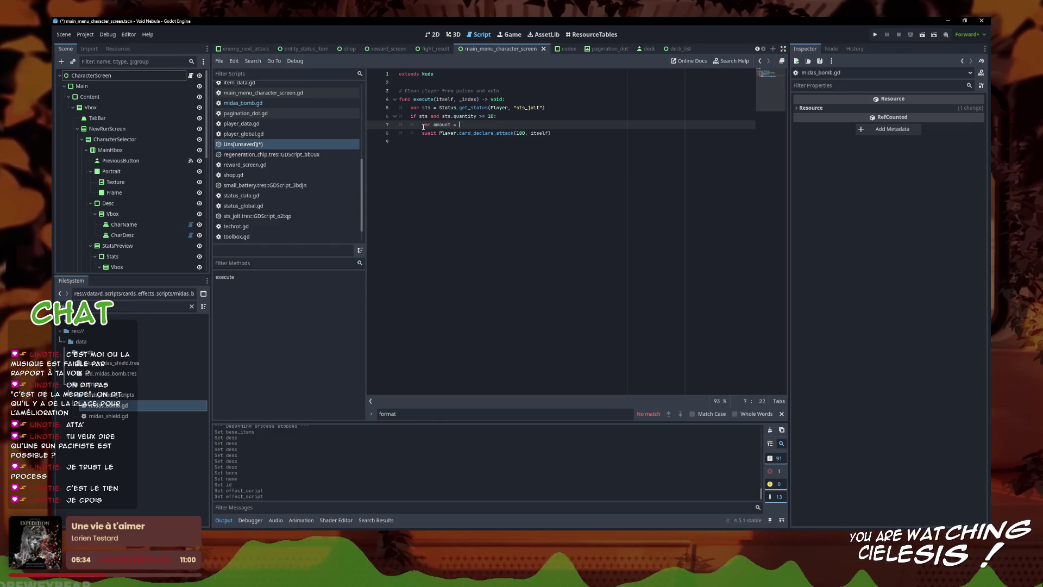
{"action": "type", "text": "sts.quantity /"}
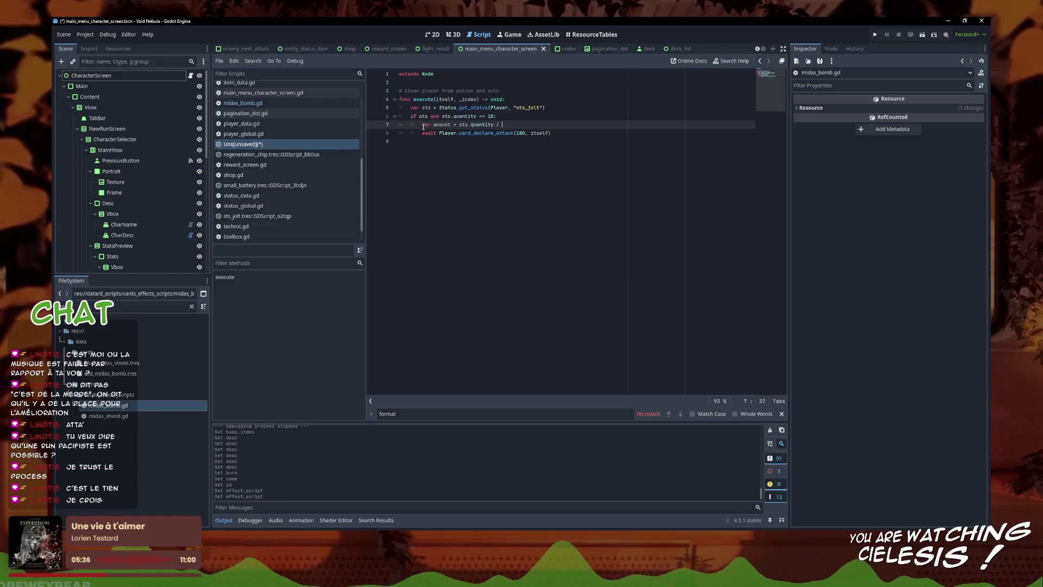
{"action": "type", "text": "10"}
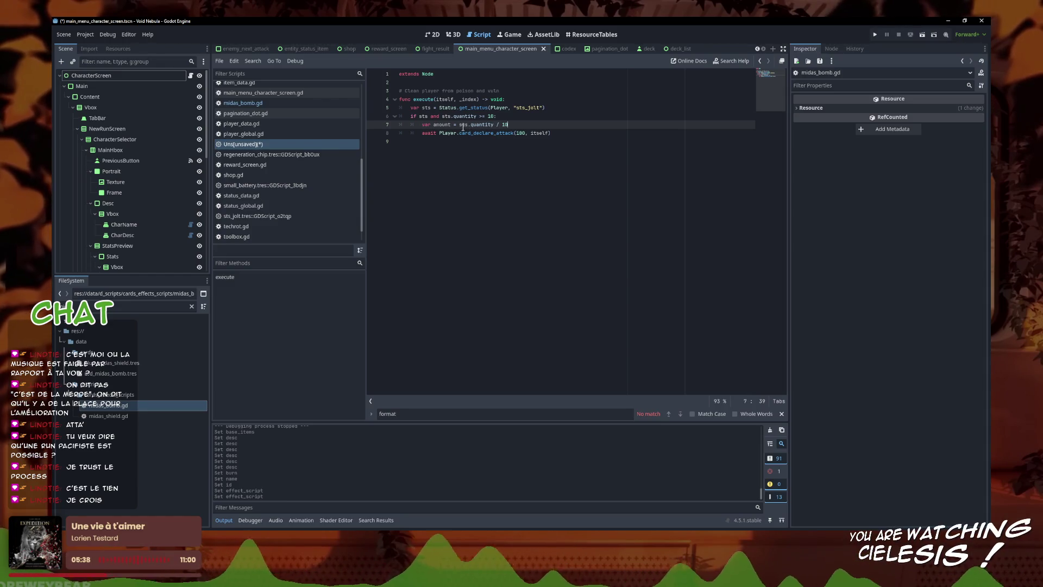
{"action": "left_click", "coordinate": [463, 125]}
{"action": "type", "text": "floor("}
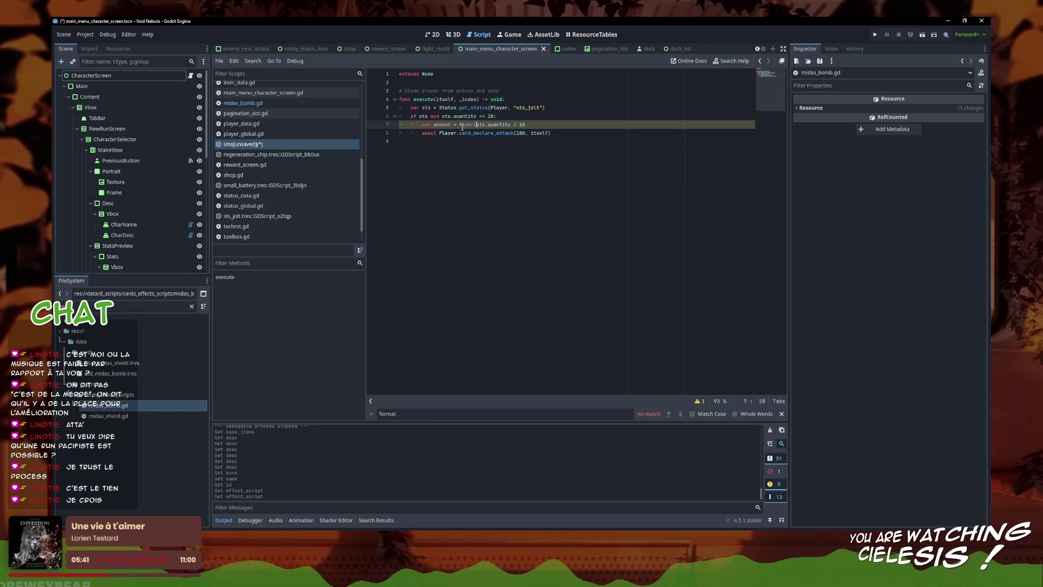
{"action": "left_click", "coordinate": [556, 132]}
{"action": "left_click", "coordinate": [555, 125]}
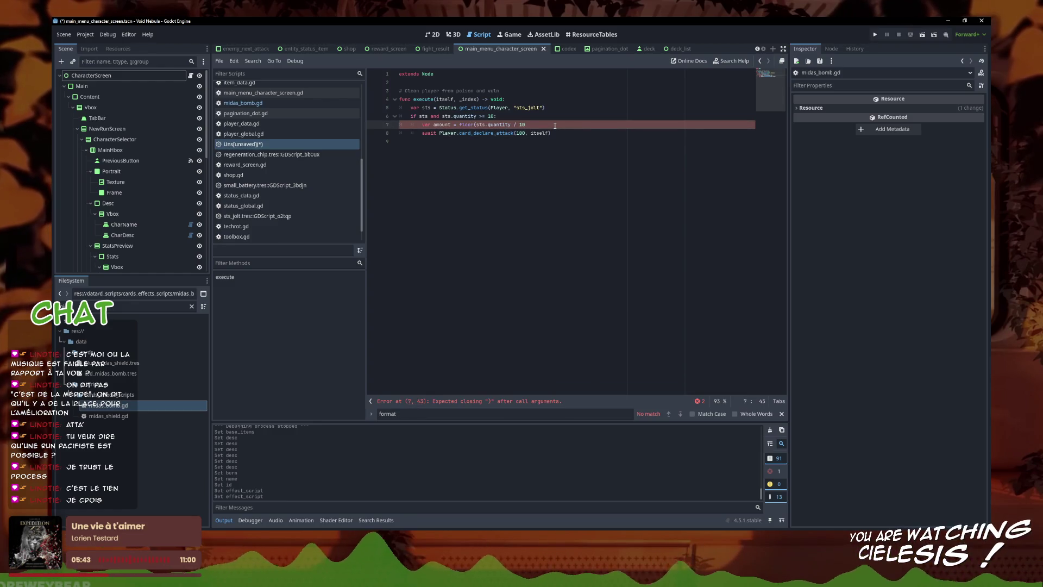
{"action": "type", "text": ")"}
- Replace line 8's attack value 100 with amount + 10
{"action": "left_click", "coordinate": [551, 133]}
{"action": "key", "text": "Left"}
{"action": "key", "text": "Left"}
{"action": "key", "text": "Left"}
{"action": "left_click_drag", "start_coordinate": [526, 132], "coordinate": [520, 132]}
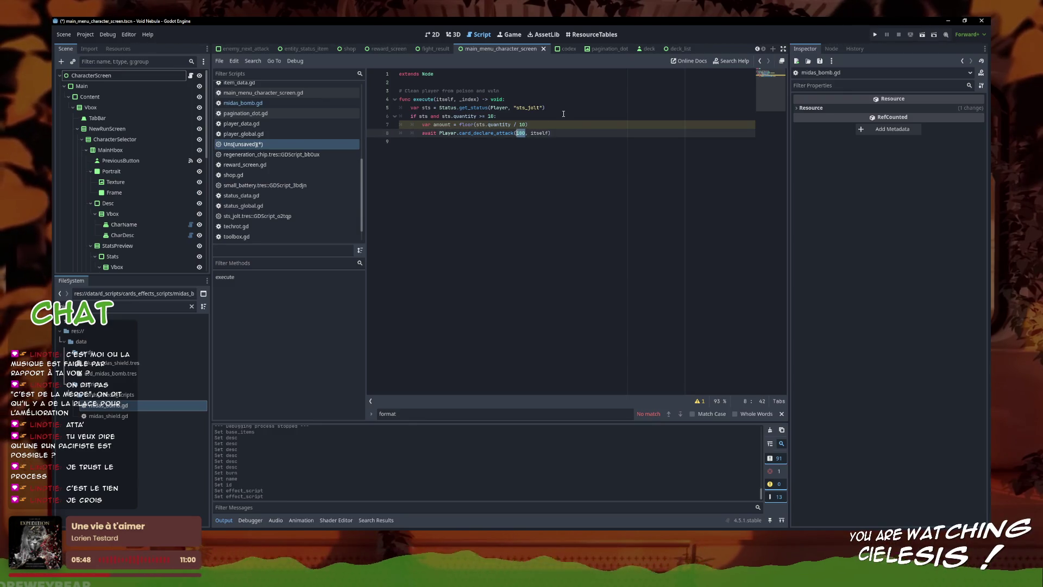
{"action": "type", "text": "amount"}
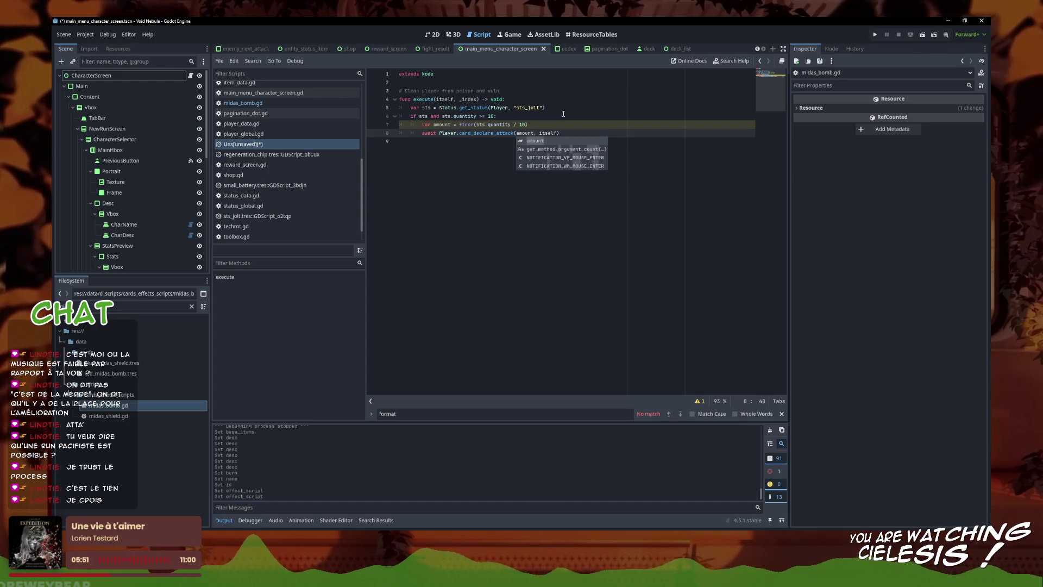
{"action": "left_click", "coordinate": [566, 126]}
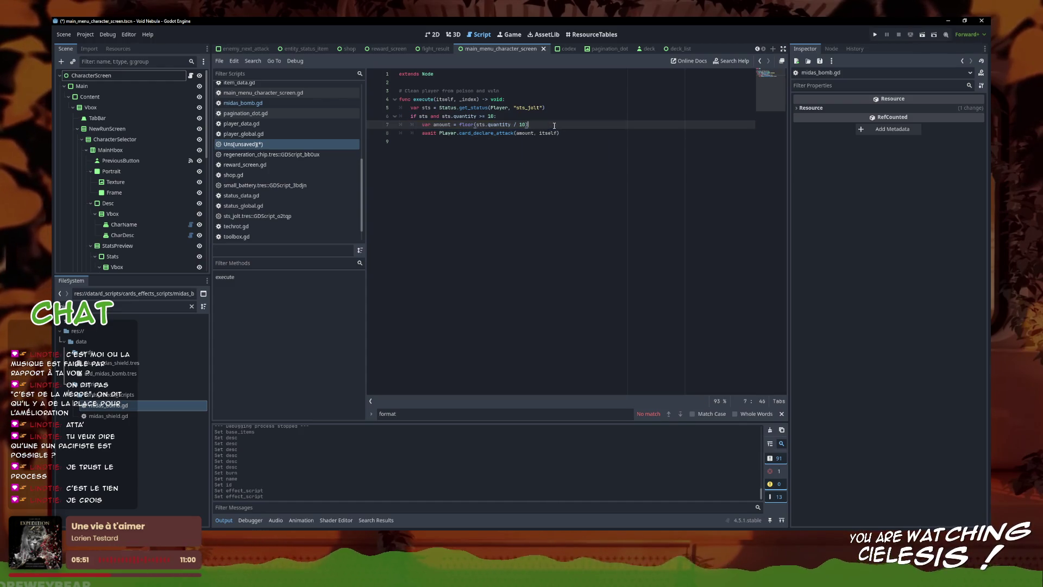
{"action": "left_click", "coordinate": [525, 125]}
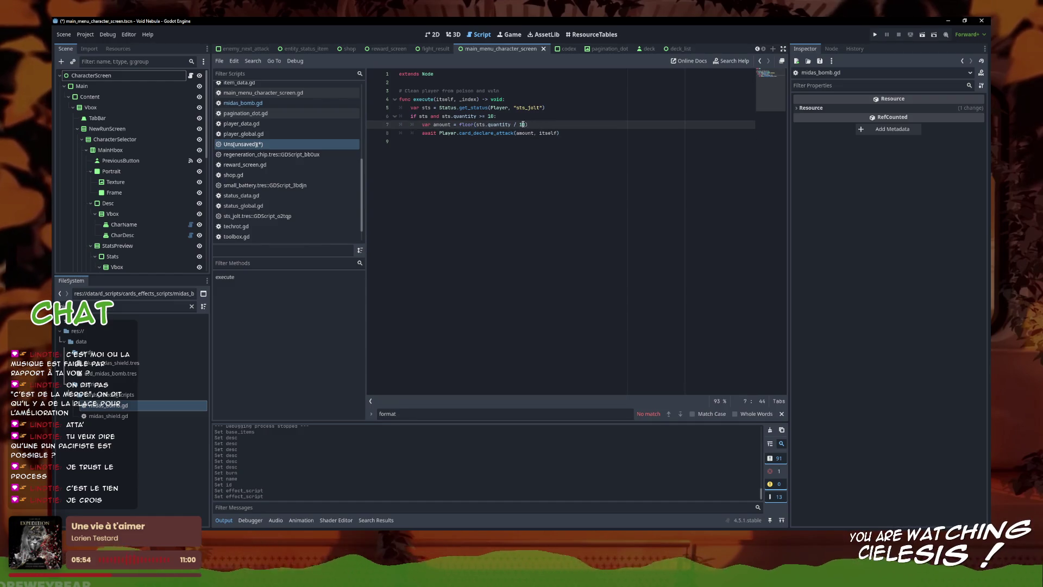
{"action": "mouse_move", "coordinate": [525, 125]}
{"action": "left_mouse_down"}
{"action": "mouse_move", "coordinate": [435, 121]}
{"action": "mouse_move", "coordinate": [485, 125]}
{"action": "mouse_move", "coordinate": [445, 124]}
{"action": "mouse_move", "coordinate": [477, 125]}
{"action": "left_mouse_up"}
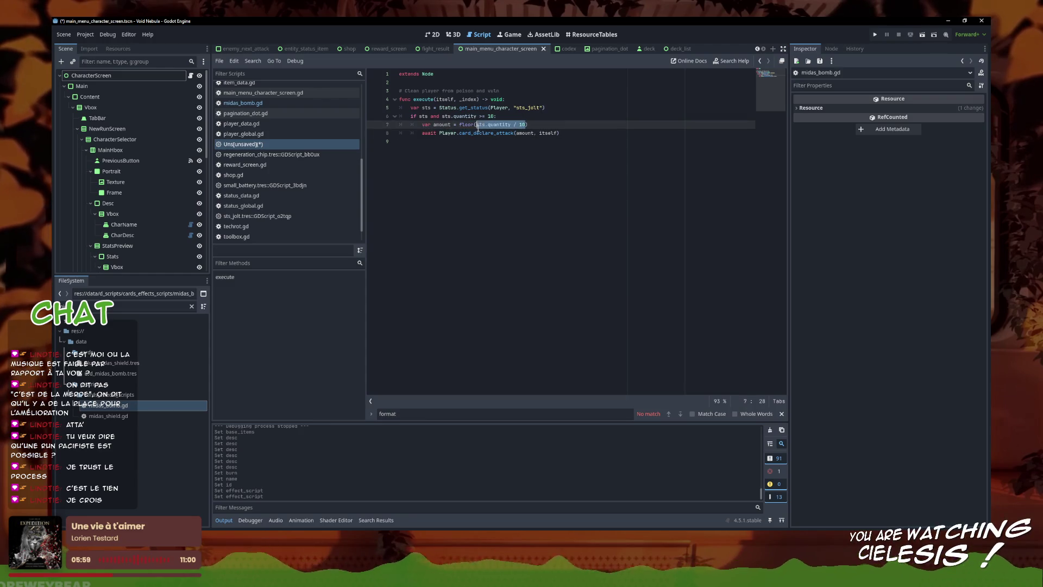
{"action": "left_click", "coordinate": [550, 131]}
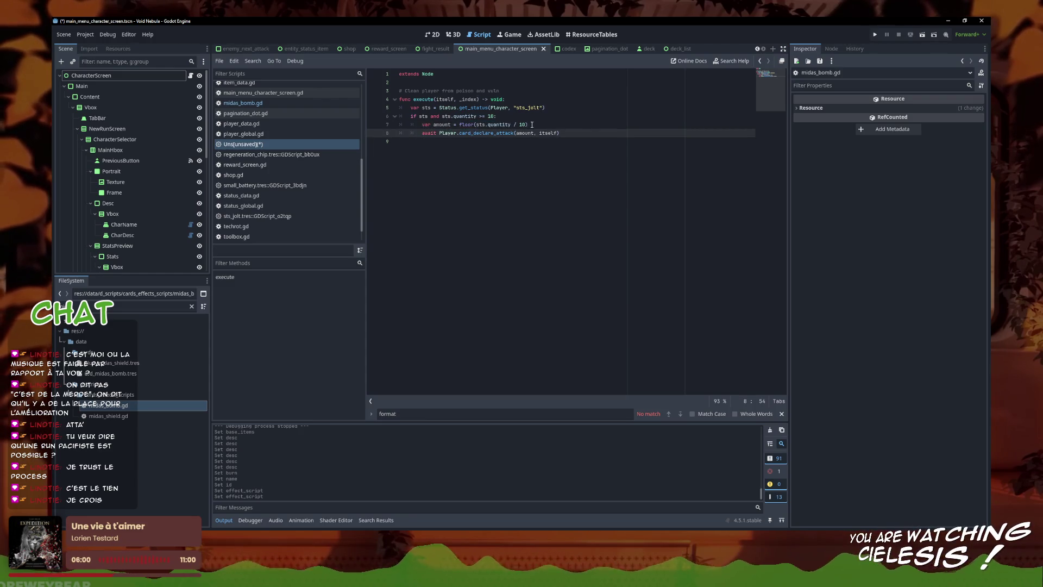
{"action": "type", "text": "+ 10"}
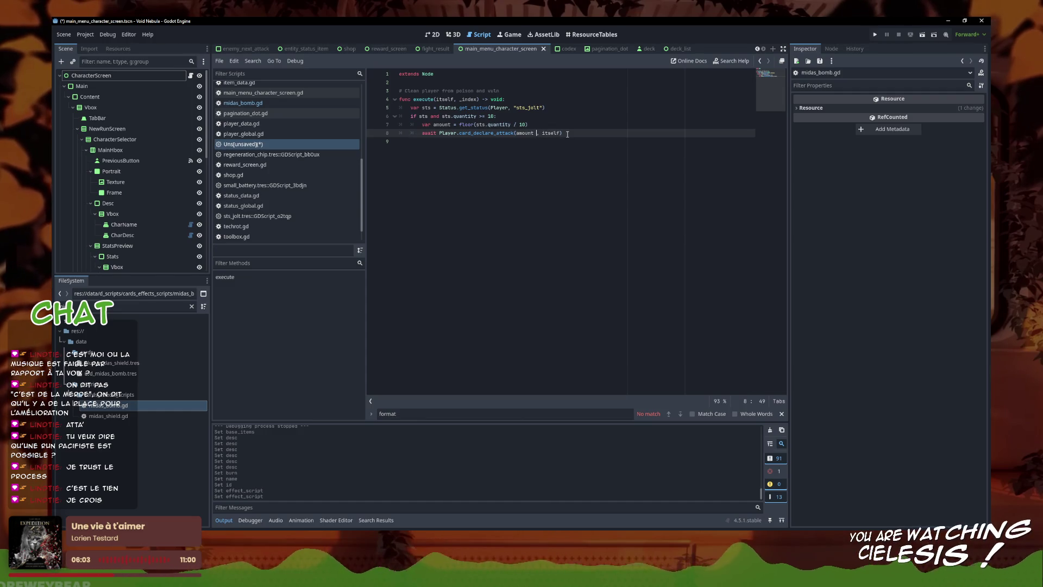
- Change the attack to amount * 10, close the call, and save the red_tesla_bomb script
{"action": "key", "text": "ctrl+s"}
{"action": "key", "text": "BackSpace"}
{"action": "key", "text": "BackSpace"}
{"action": "key", "text": "BackSpace"}
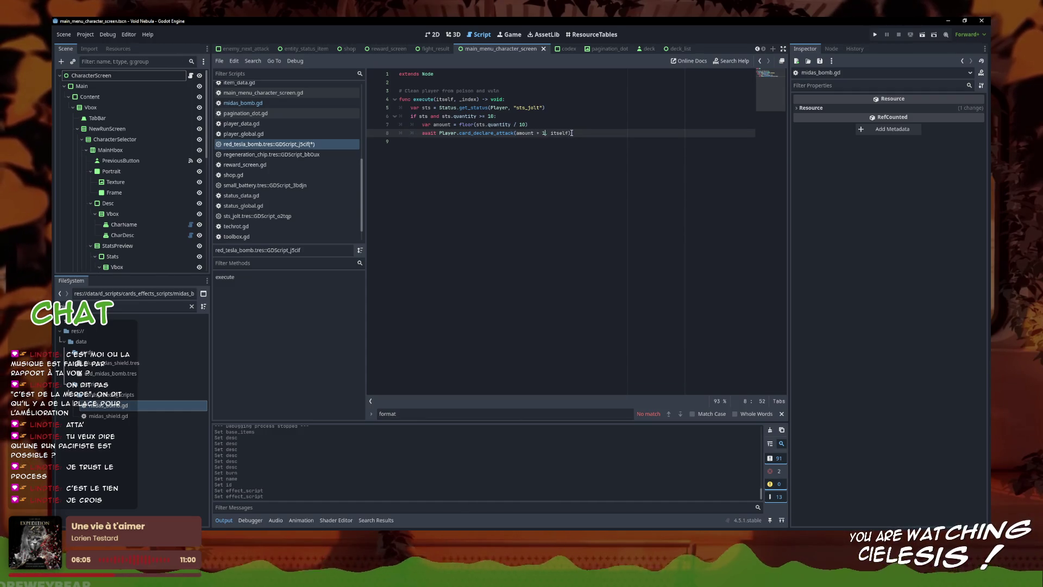
{"action": "type", "text": "* 10"}
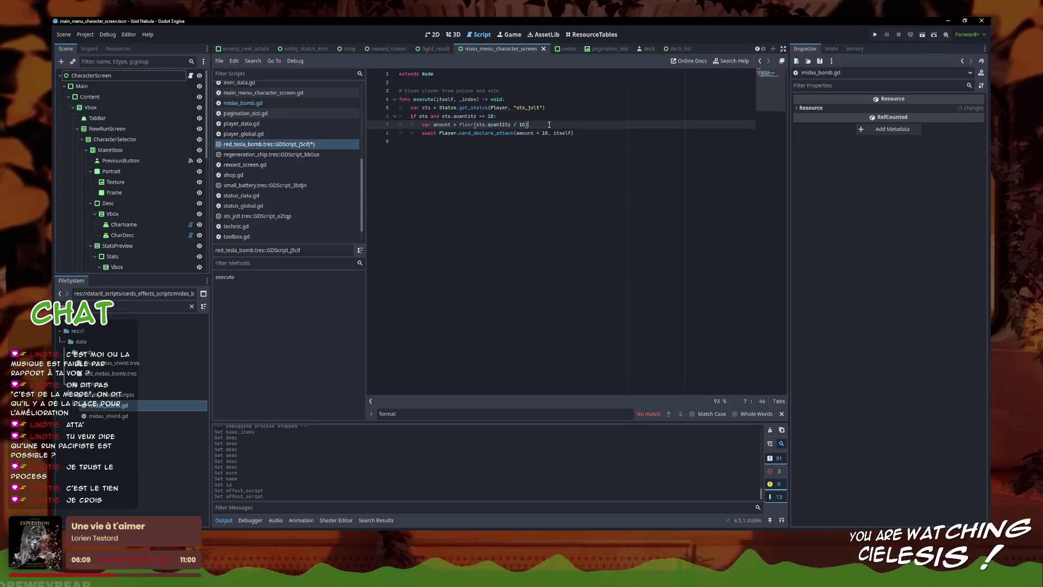
{"action": "left_click", "coordinate": [541, 124]}
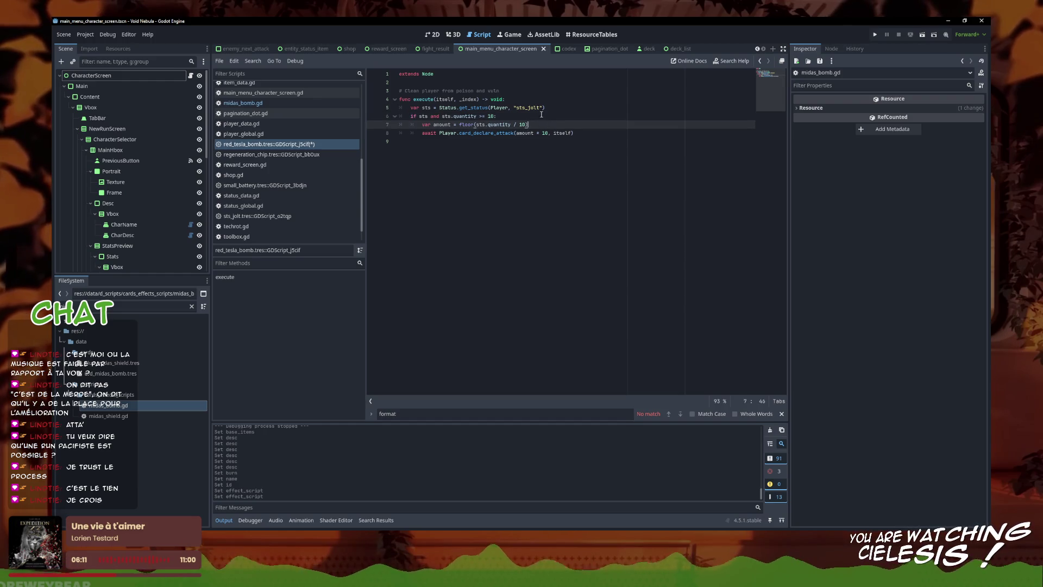
{"action": "left_click", "coordinate": [538, 115]}
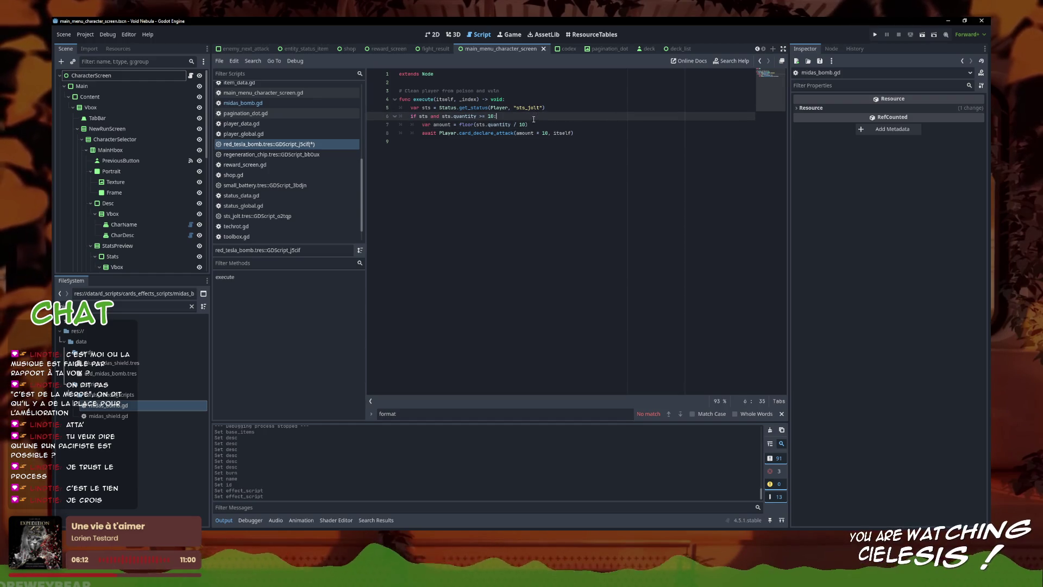
{"action": "left_click", "coordinate": [534, 124]}
{"action": "left_click", "coordinate": [523, 134]}
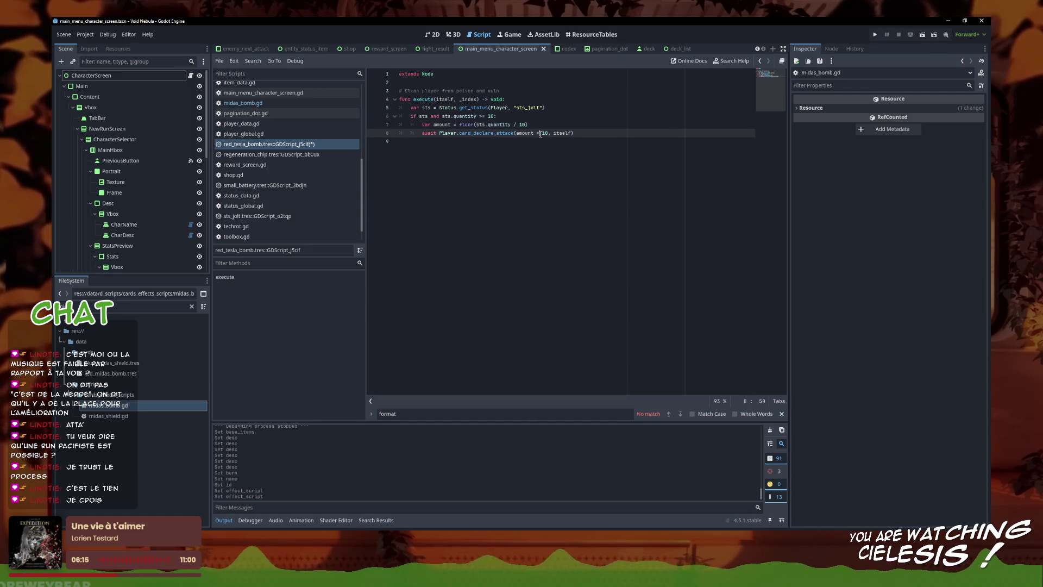
{"action": "type", "text": "f)"}
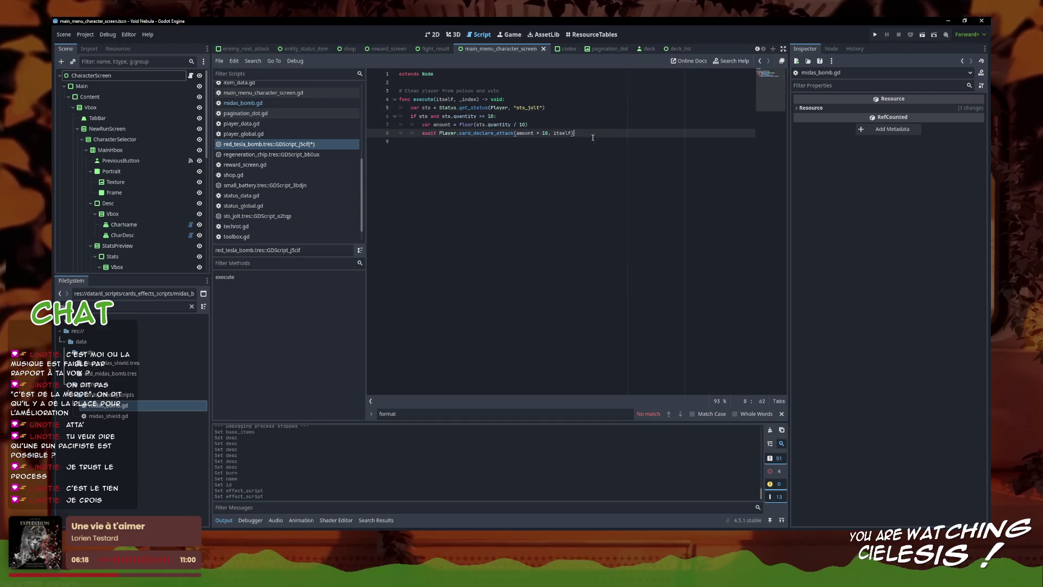
{"action": "right_click", "coordinate": [328, 144]}
{"action": "left_click", "coordinate": [342, 150]}
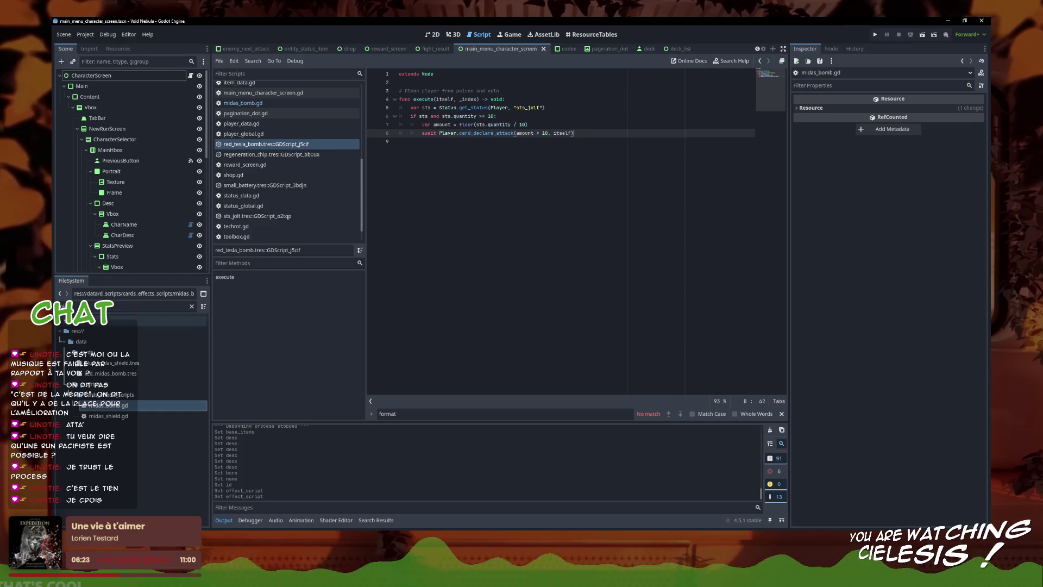
{"action": "left_click", "coordinate": [191, 307]}
- Review red_tesla_bomb.tres's ID, name and description in the Inspector
{"action": "type", "text": "midas"}
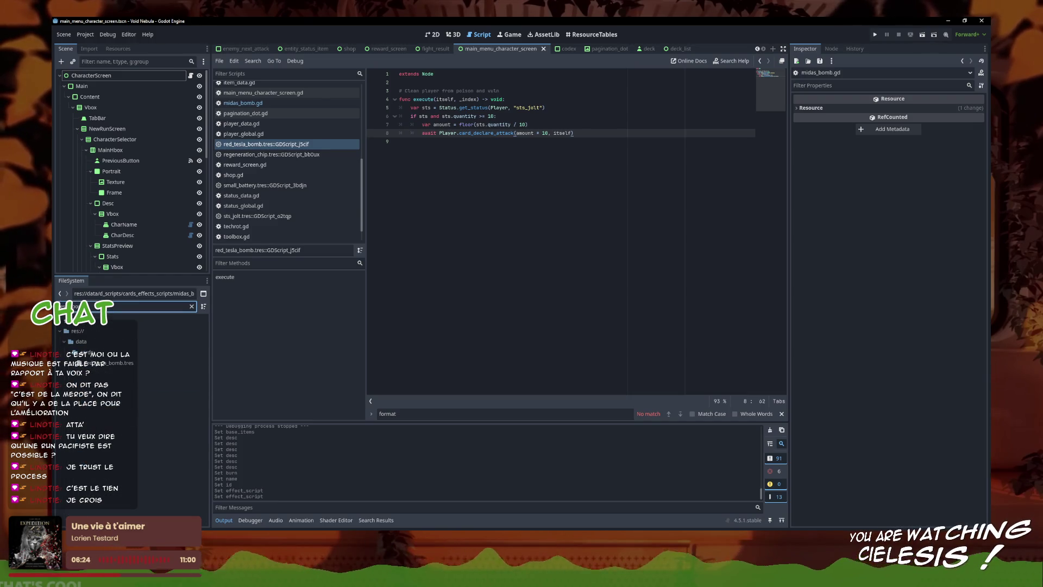
{"action": "left_click", "coordinate": [129, 364]}
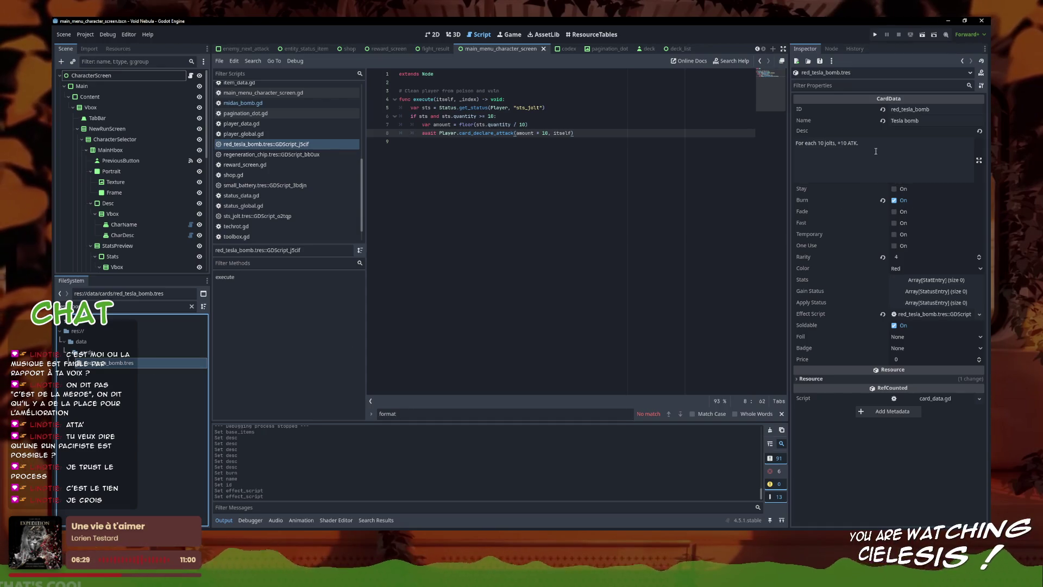
{"action": "left_click", "coordinate": [866, 169]}
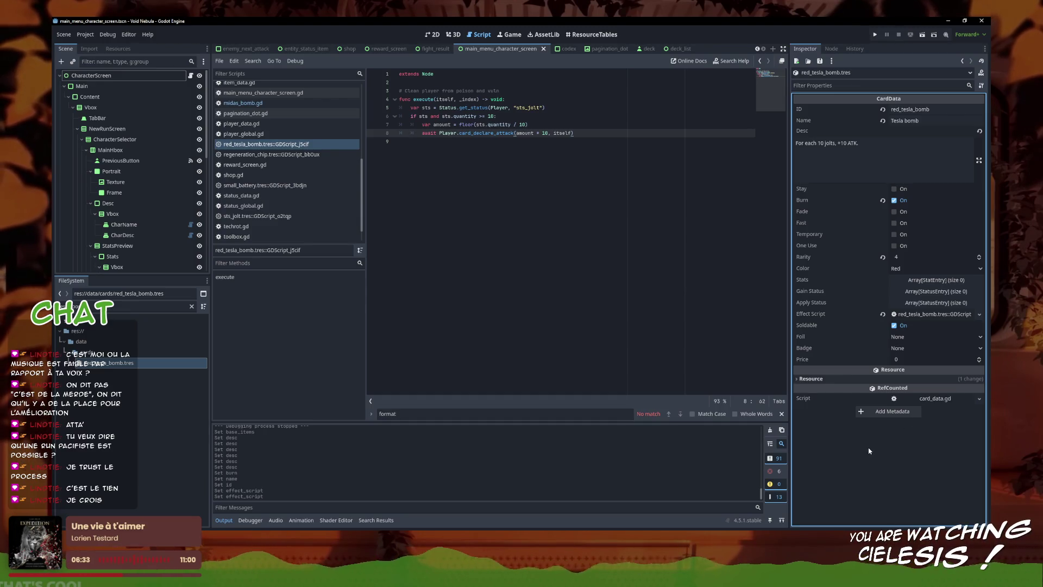
{"action": "left_click", "coordinate": [858, 144]}
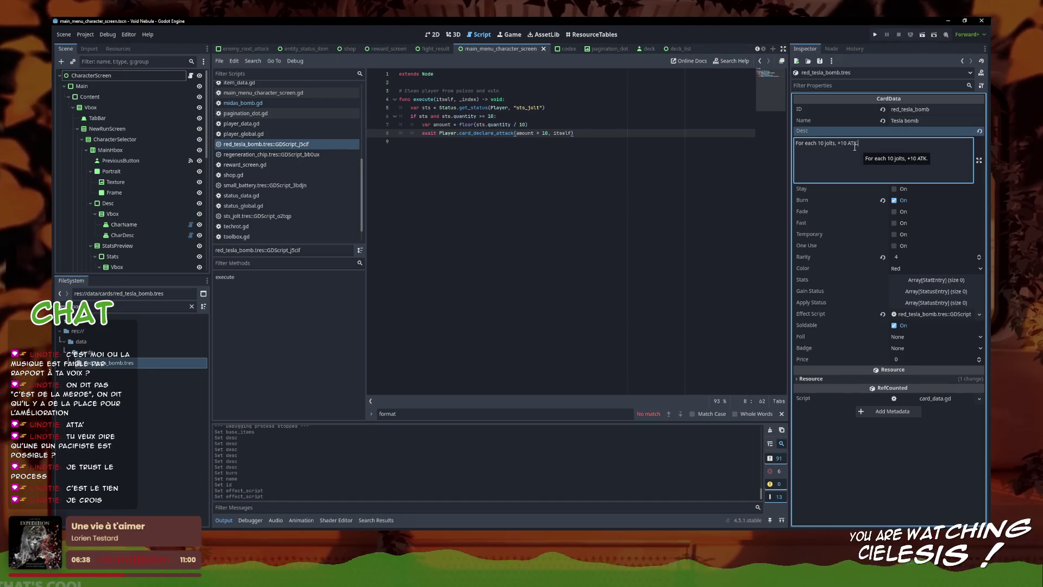
{"action": "left_click", "coordinate": [859, 453]}
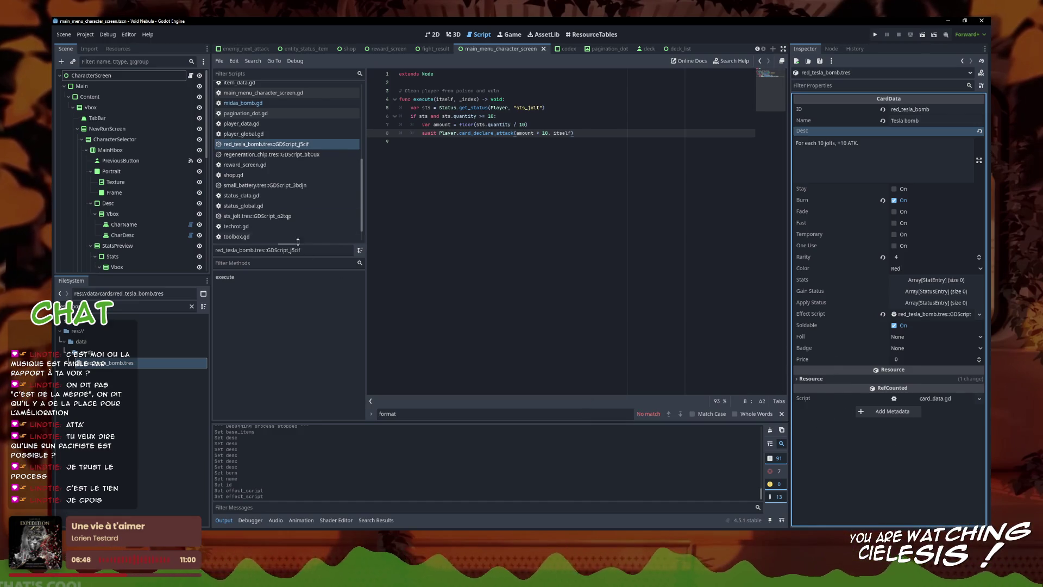
- Duplicate red_tesla_bomb.tres under the new name blue_electrify
{"action": "left_click", "coordinate": [136, 306]}
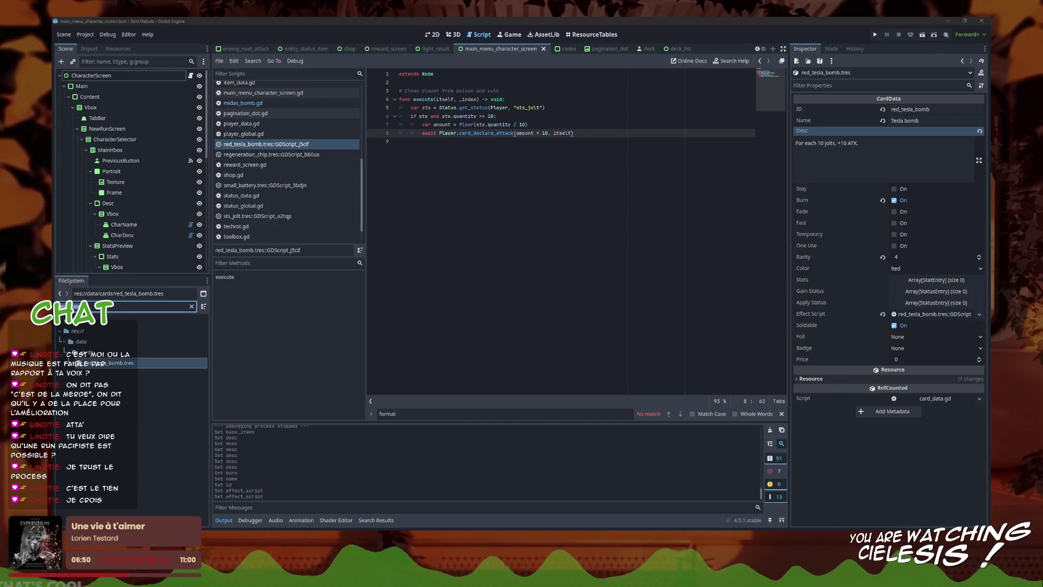
{"action": "key", "text": "ctrl+d"}
{"action": "type", "text": "blue_electres"}
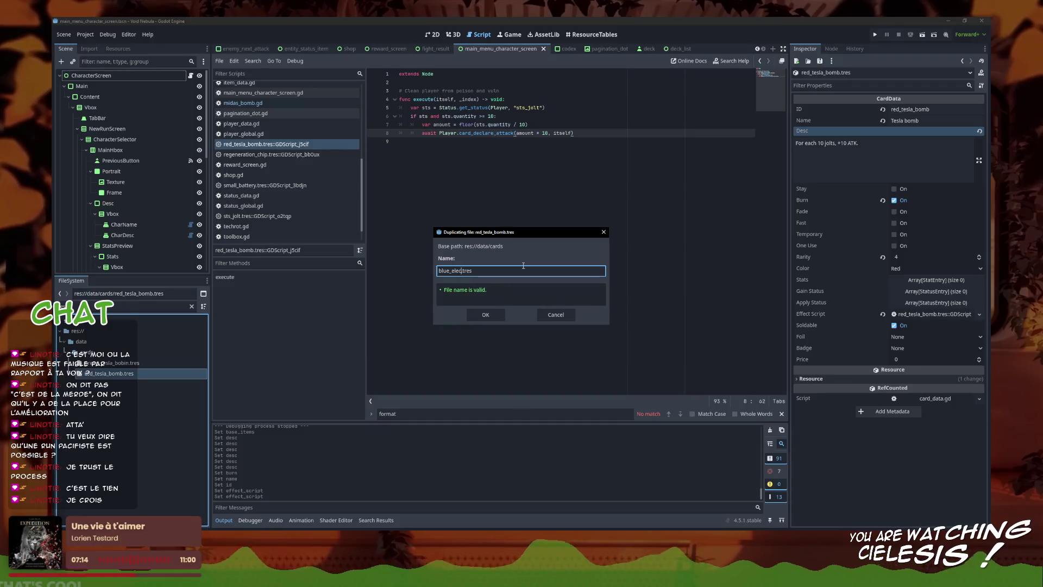
{"action": "type", "text": "ify"}
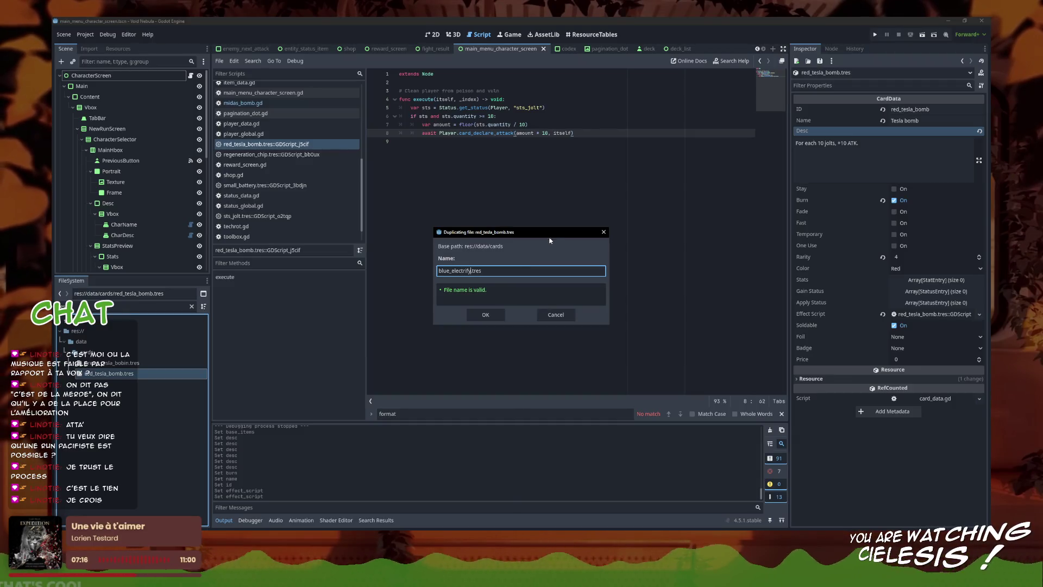
- Create the blue_electrify.tres copy and select it in the FileSystem
{"action": "left_click", "coordinate": [487, 316]}
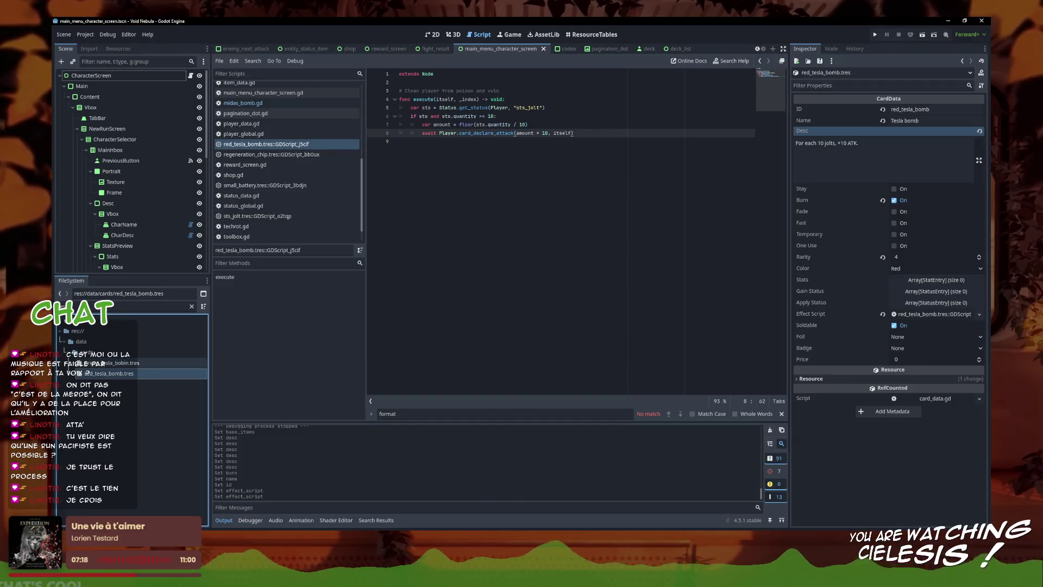
{"action": "double_click", "coordinate": [89, 303]}
{"action": "type", "text": "blue"}
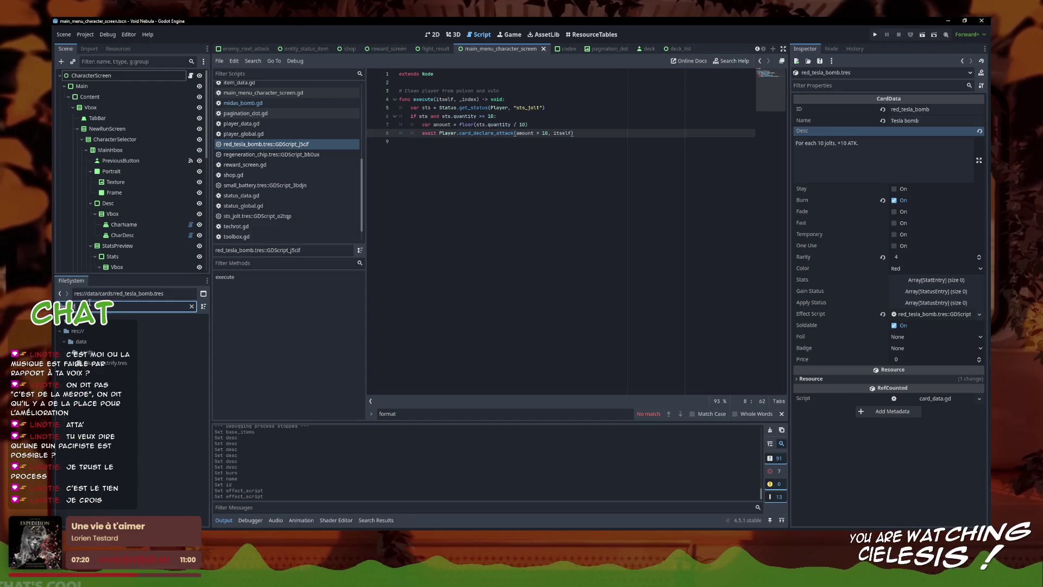
{"action": "left_click", "coordinate": [101, 362]}
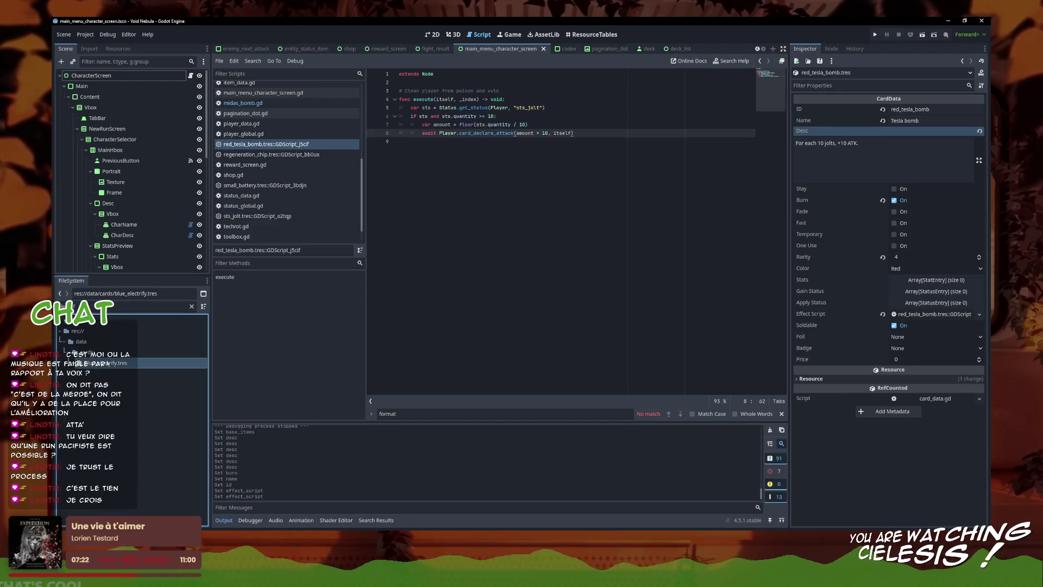
- Set the blue_electrify card's rarity to 3 and its colour to Blue
{"action": "left_click", "coordinate": [980, 260]}
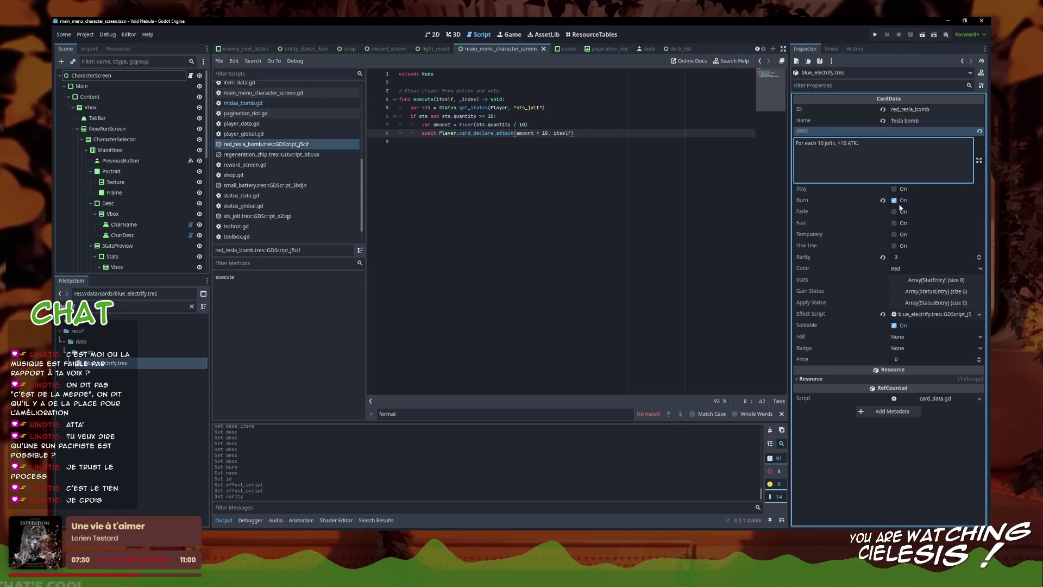
{"action": "left_click", "coordinate": [903, 268]}
{"action": "left_click", "coordinate": [903, 291]}
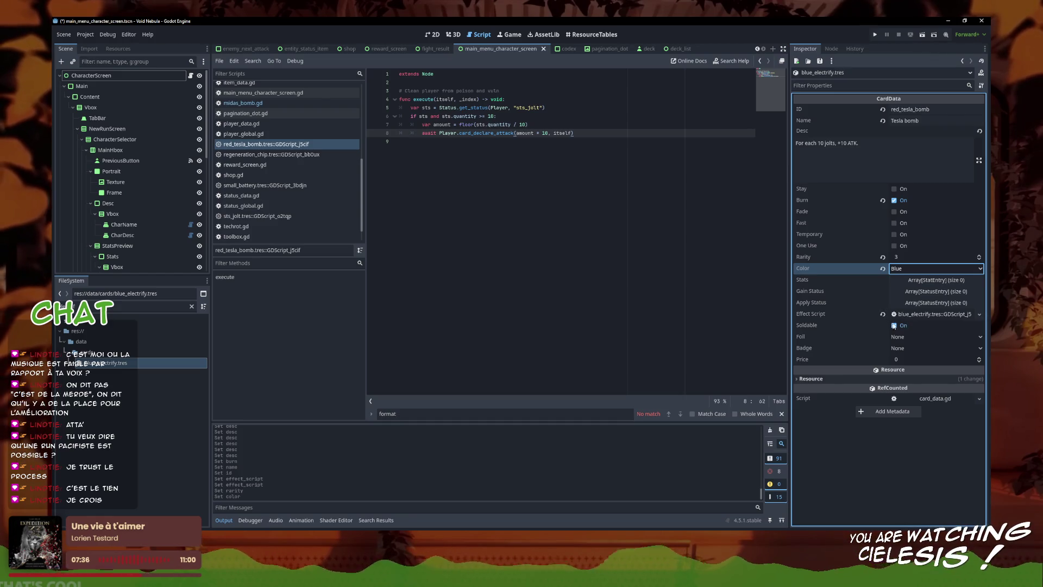
{"action": "left_click_drag", "start_coordinate": [858, 144], "coordinate": [792, 143]}
- Describe the card as gaining Auto Shield and Strengthened per 10 jolts, then losing all jolts
{"action": "type", "text": "Fo"}
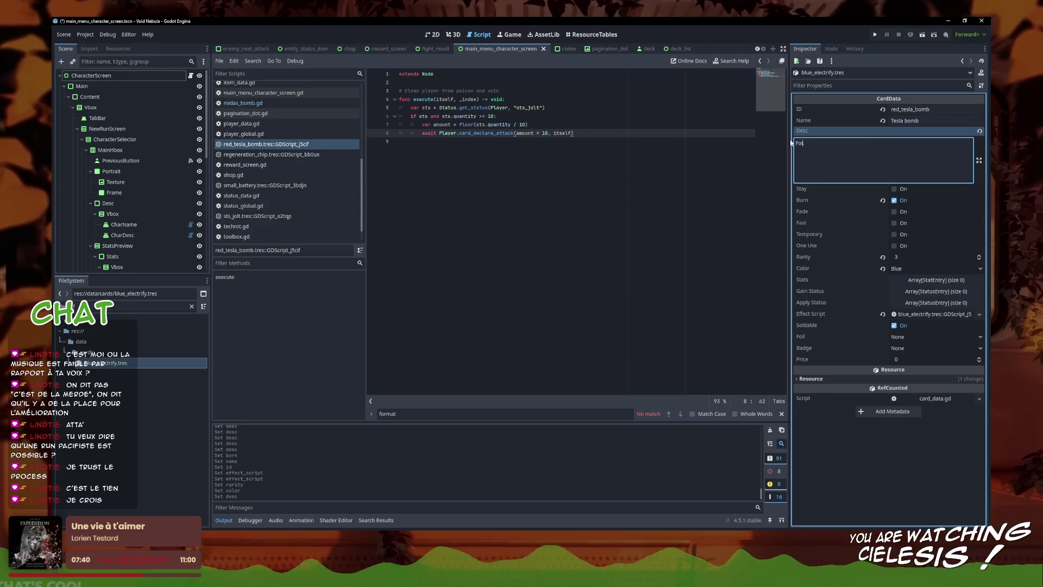
{"action": "type", "text": "r each 10 "}
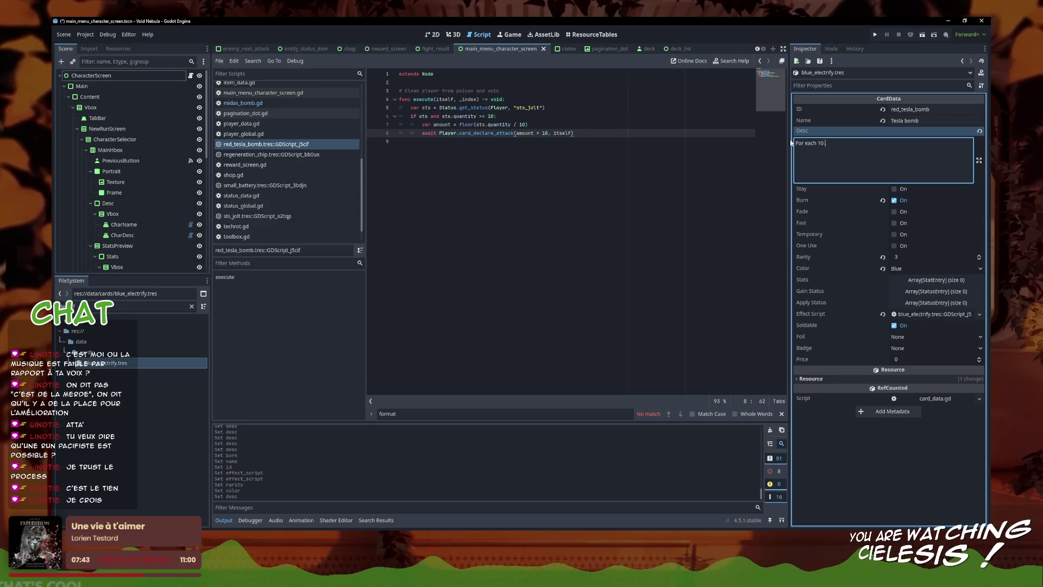
{"action": "type", "text": "jolts"}
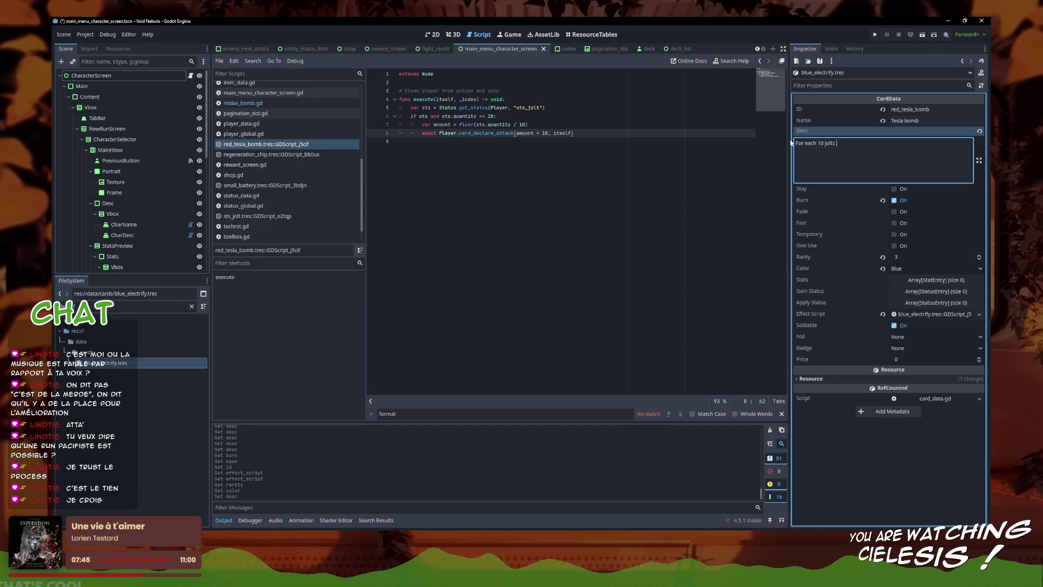
{"action": "key", "text": "BackSpace"}
{"action": "type", "text": ", gain 1 Prot"}
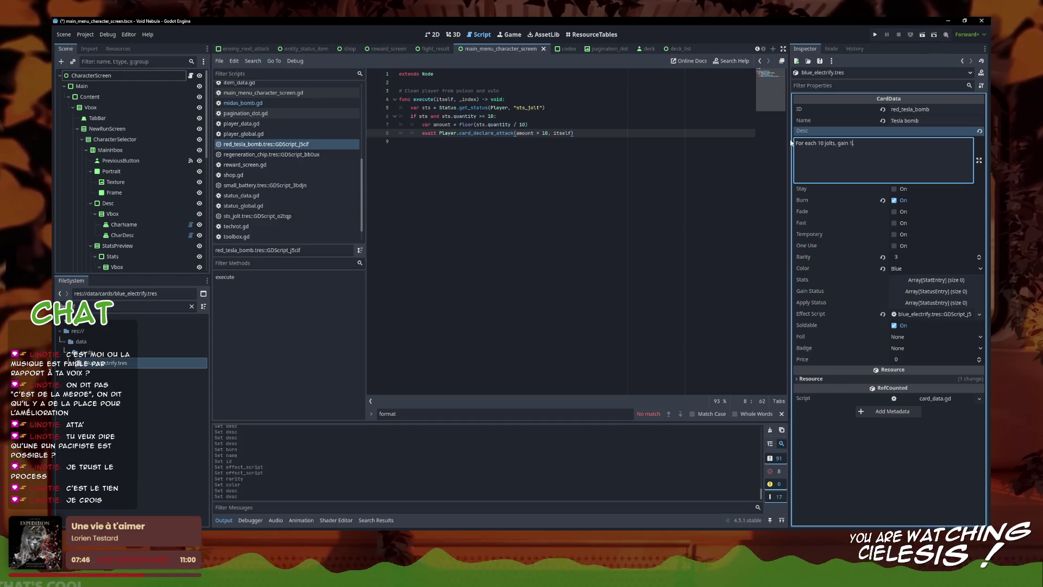
{"action": "key", "text": "BackSpace"}
{"action": "key", "text": "BackSpace"}
{"action": "key", "text": "BackSpace"}
{"action": "type", "text": "AutoSh"}
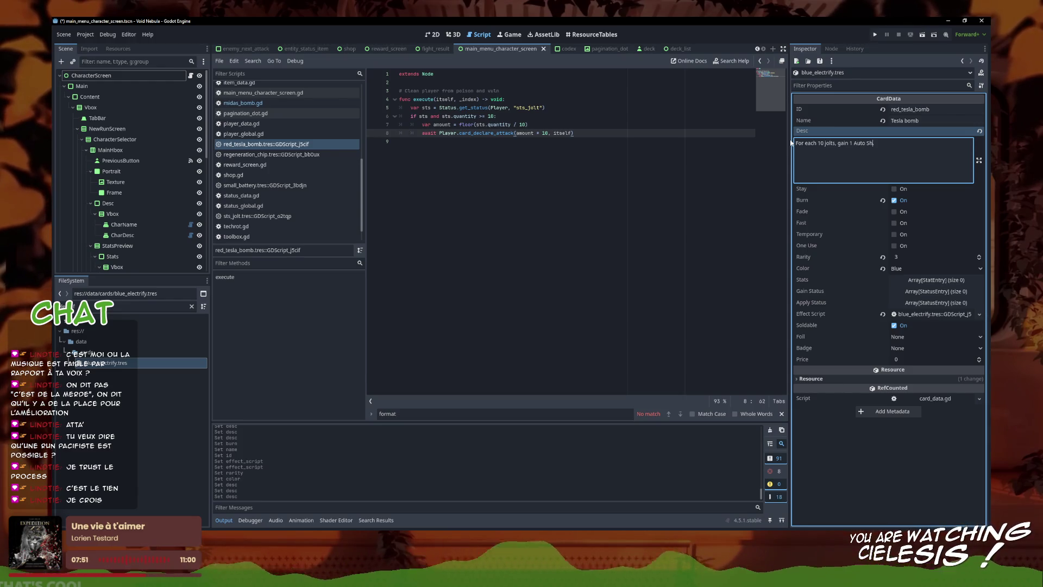
{"action": "type", "text": "ield and 1"}
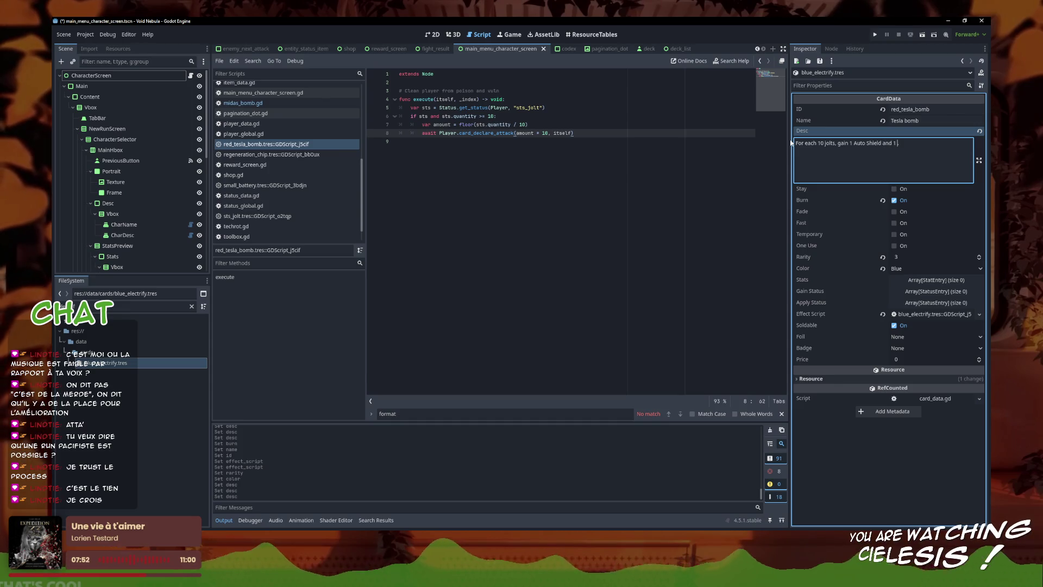
{"action": "type", "text": " Strengthened"}
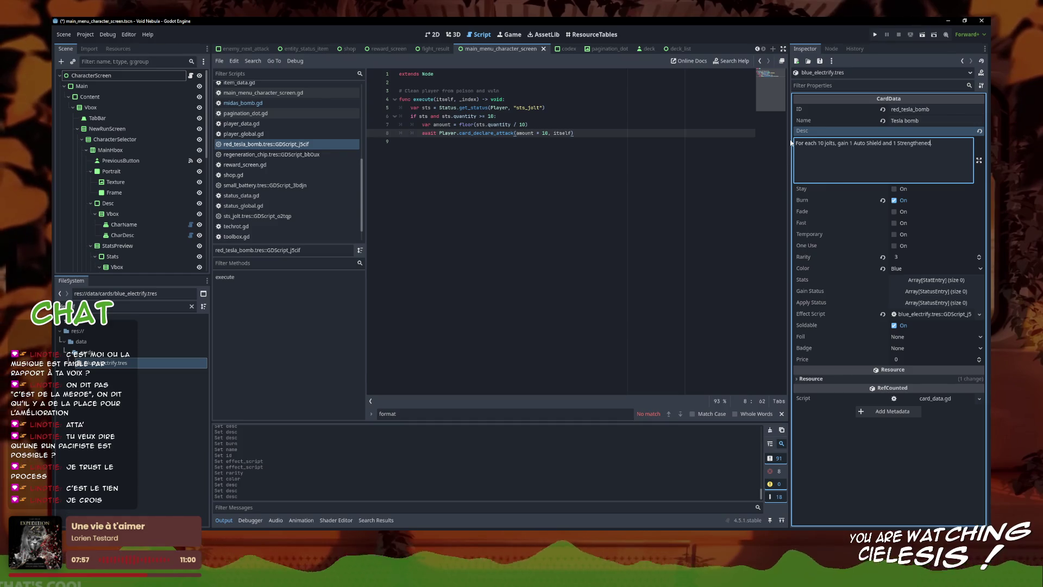
{"action": "type", "text": " l "}
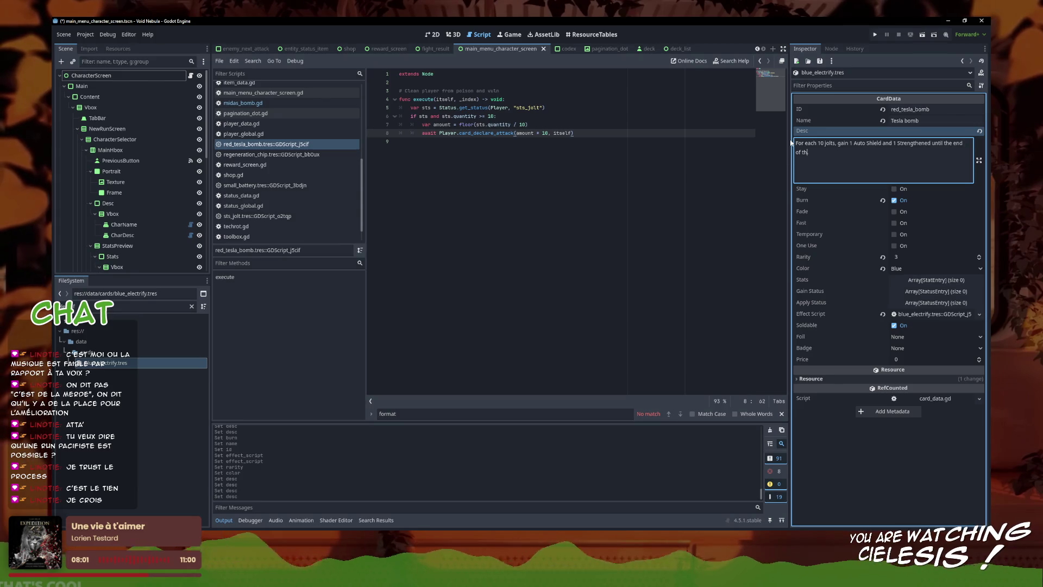
{"action": "type", "text": "e fight"}
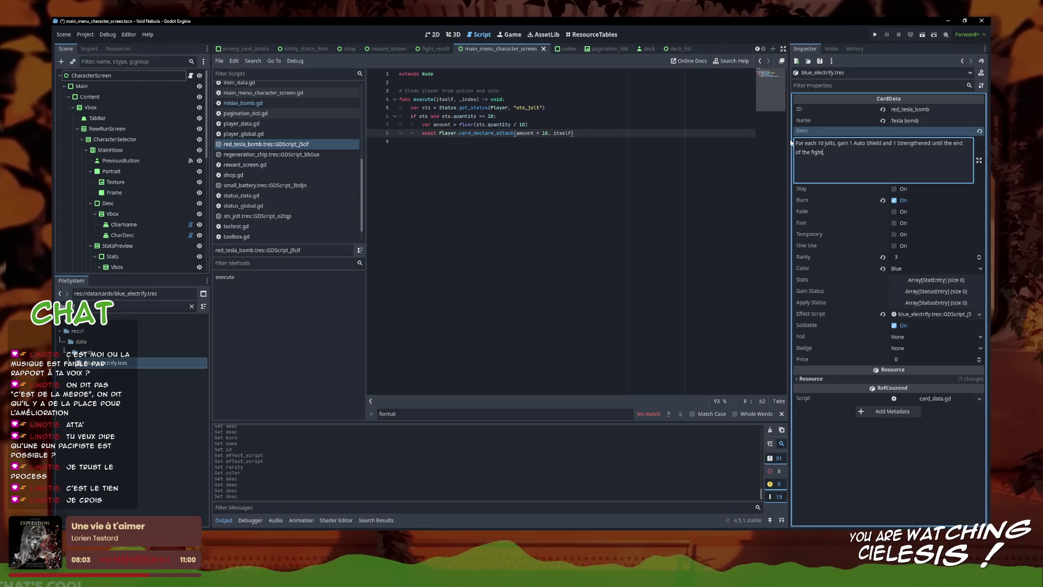
{"action": "type", "text": ", then lo"}
{"action": "type", "text": "ose all jolts"}
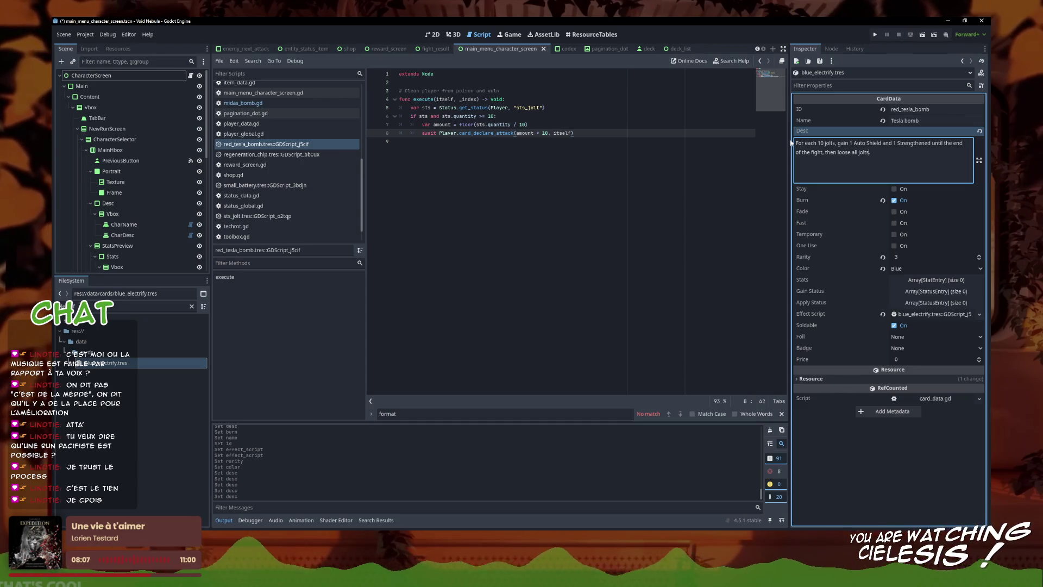
{"action": "type", "text": "."}
{"action": "key", "text": "ctrl+s"}
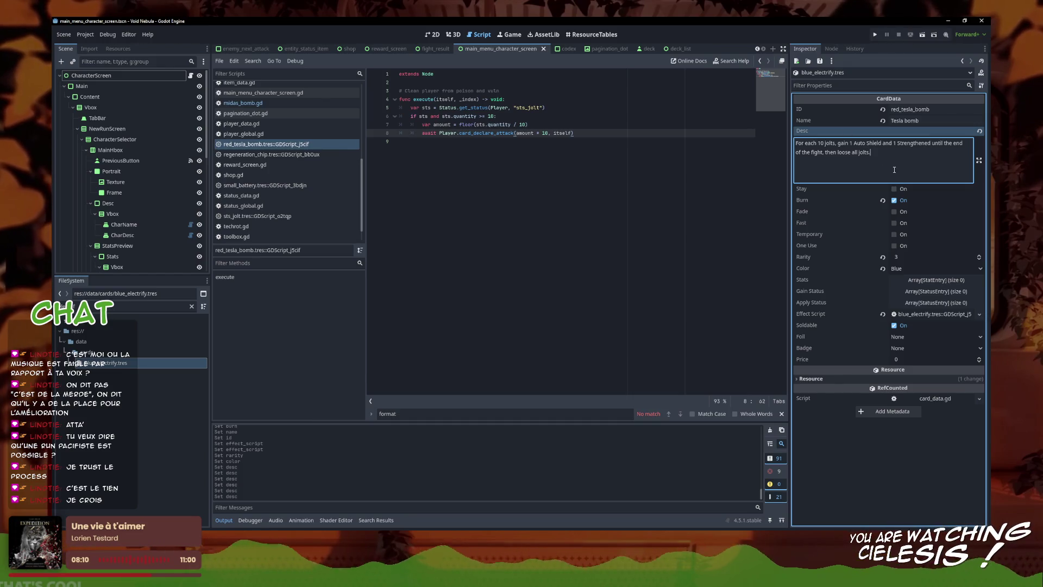
- Open the card's effect script at the end of line 6
{"action": "left_click", "coordinate": [922, 455]}
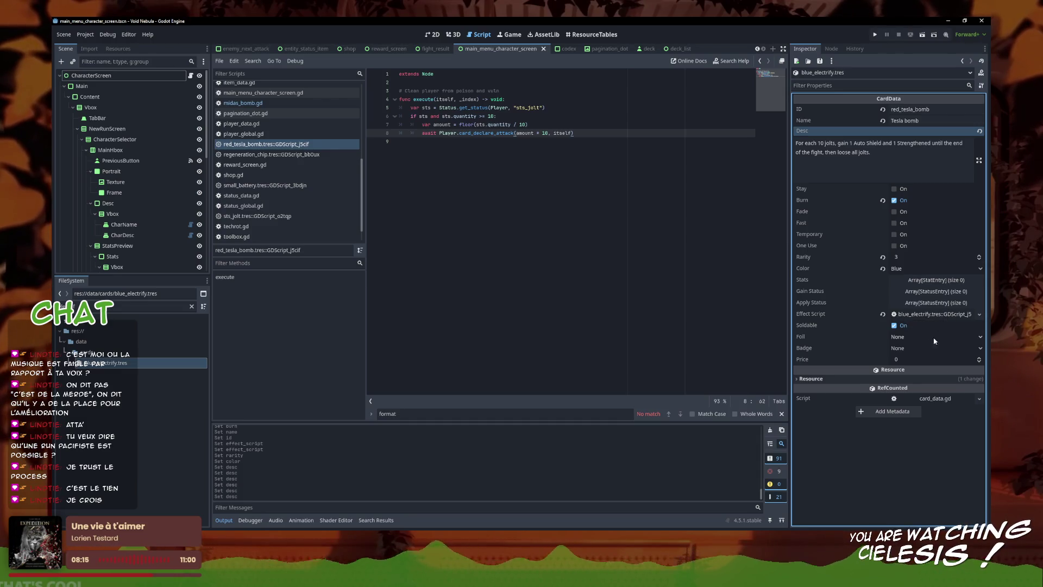
{"action": "left_click", "coordinate": [945, 318]}
{"action": "left_click", "coordinate": [566, 170]}
{"action": "left_click", "coordinate": [565, 117]}
{"action": "left_click", "coordinate": [537, 108]}
{"action": "left_click", "coordinate": [568, 117]}
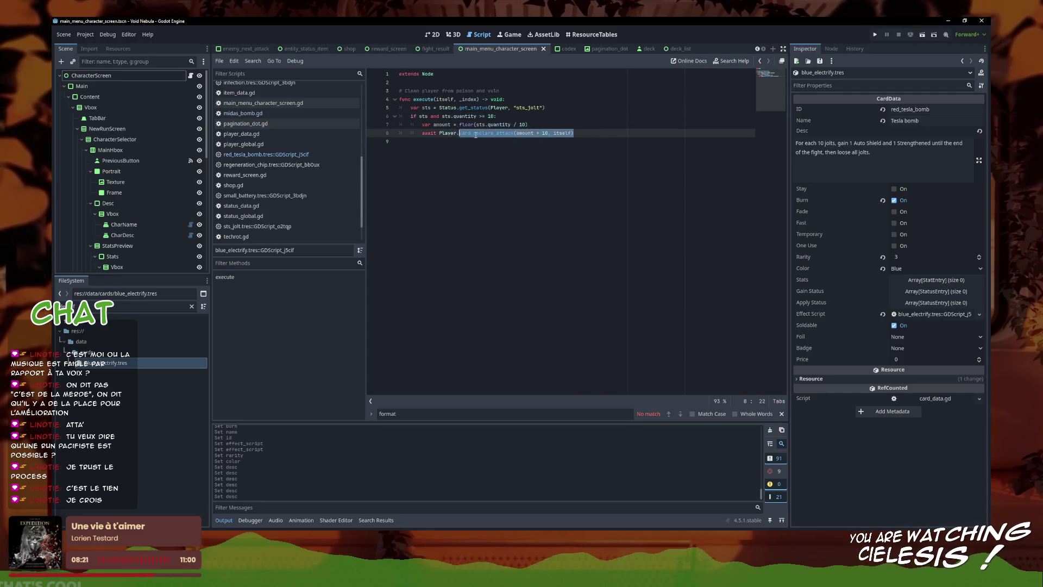
- Add a line Status.add_status(Player, "sts_auto_shield", amount,) after line 7
{"action": "left_click", "coordinate": [558, 126]}
{"action": "key", "text": "Return"}
{"action": "type", "text": "Status."}
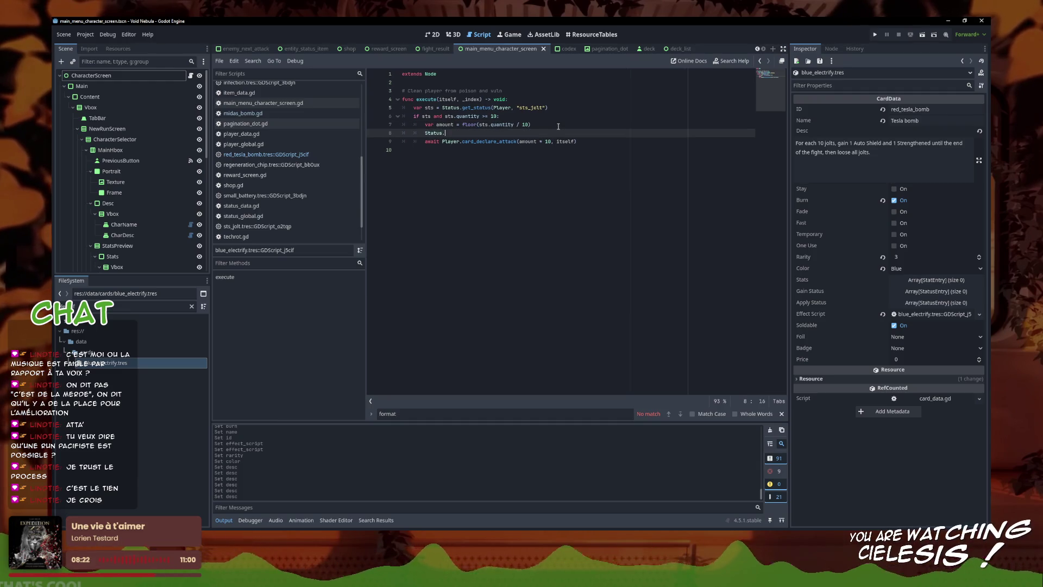
{"action": "key", "text": "Return"}
{"action": "type", "text": "Player,"}
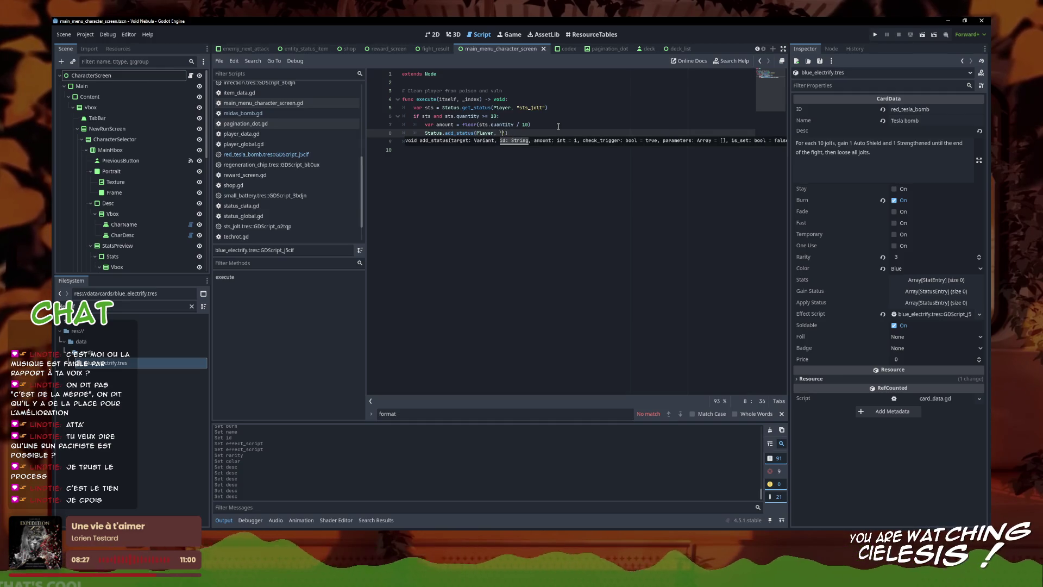
{"action": "type", "text": " uto_sho"}
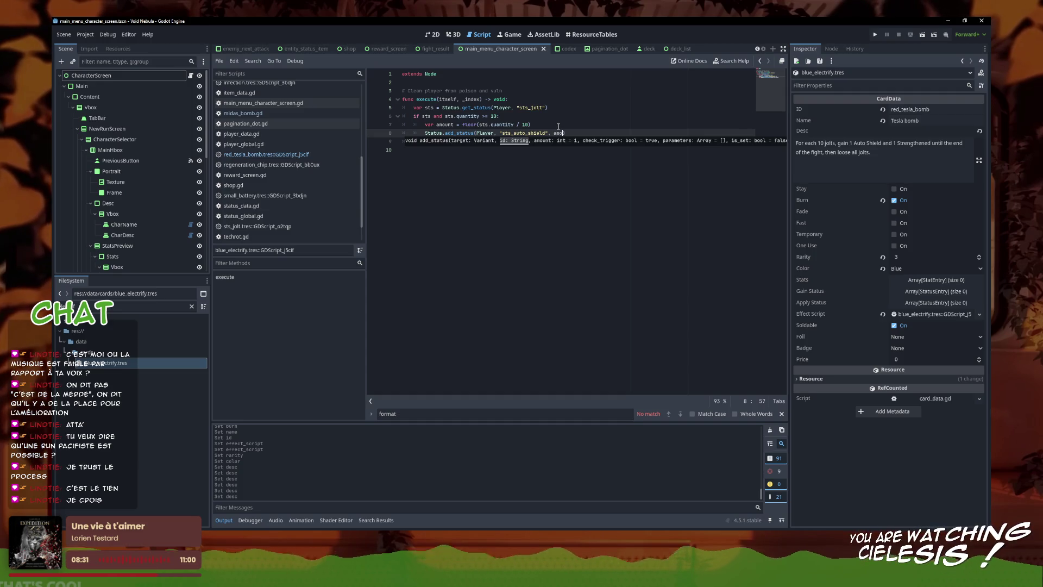
{"action": "type", "text": "unt"}
{"action": "type", "text": ":"}
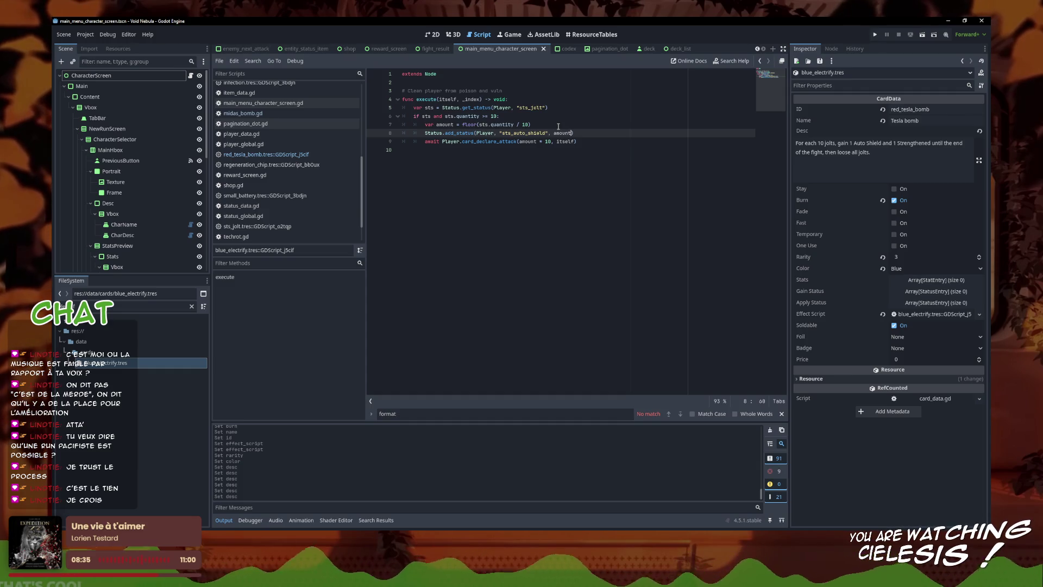
{"action": "type", "text": ","}
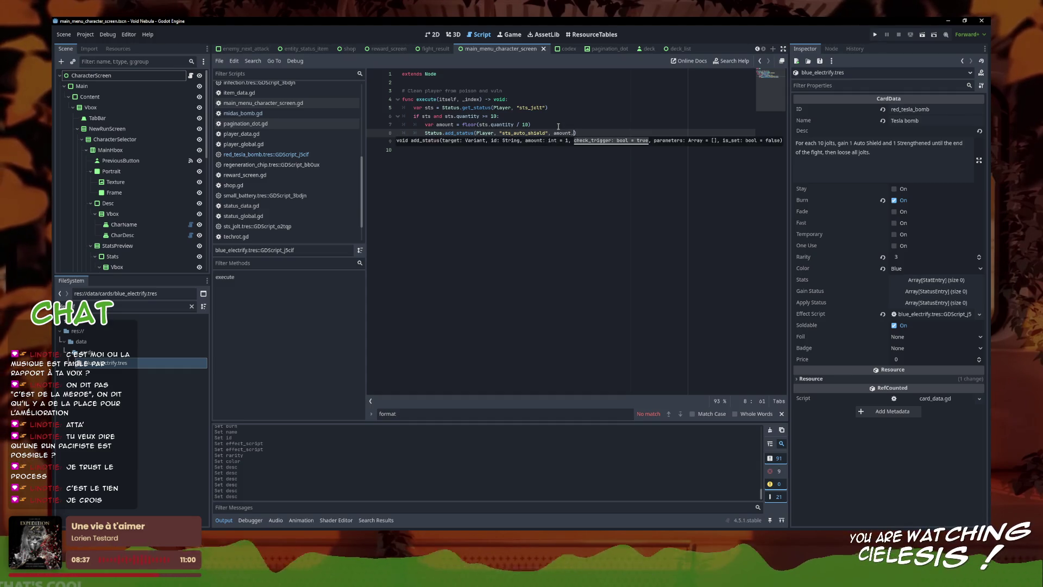
- Change Auto Shield to Thorns in the card description and save
{"action": "left_click", "coordinate": [879, 145]}
{"action": "left_click_drag", "start_coordinate": [882, 144], "coordinate": [853, 144]}
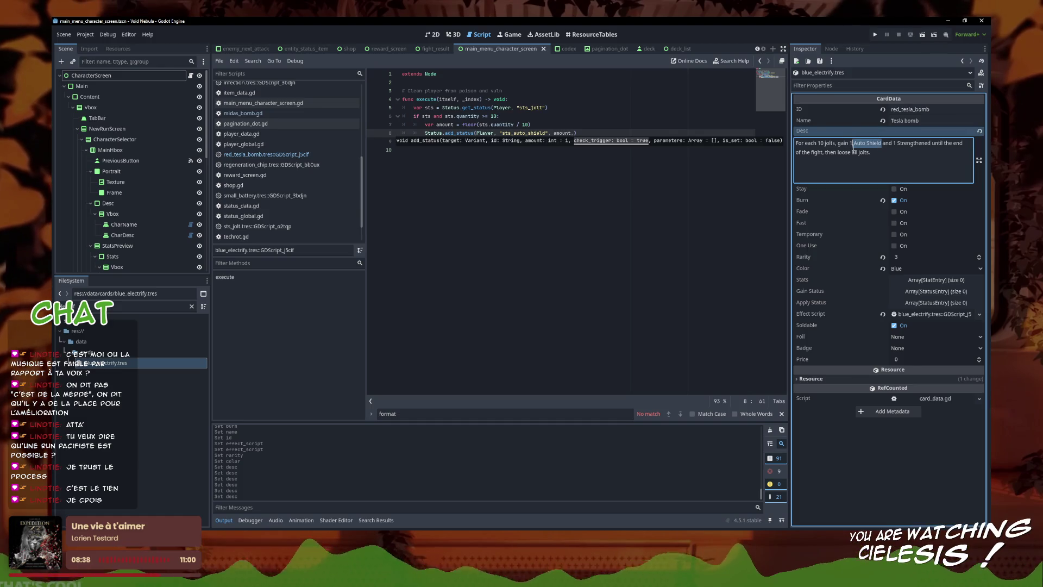
{"action": "type", "text": "Thorns"}
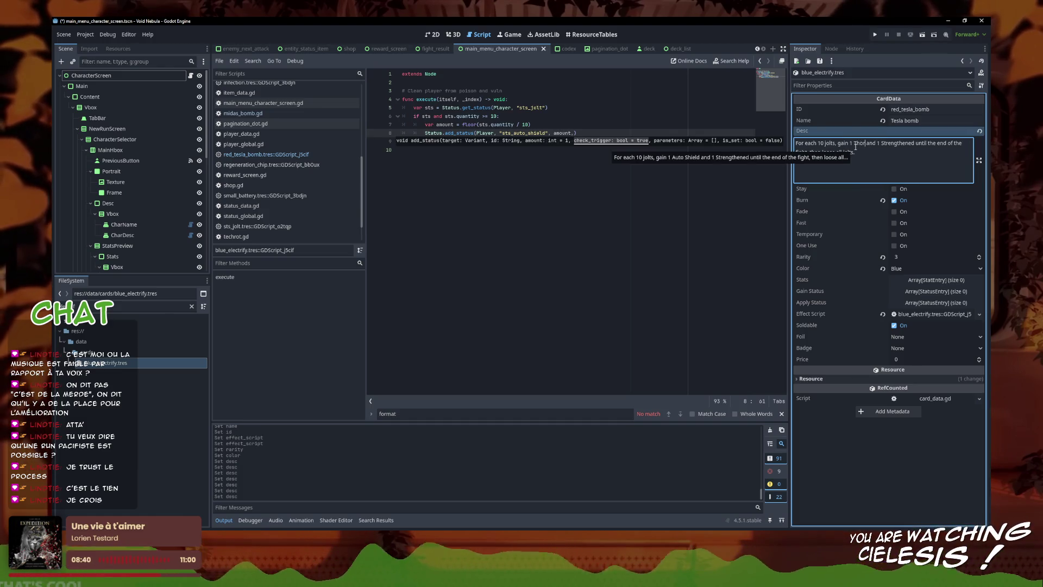
{"action": "key", "text": "ctrl+s"}
- Select auto_shield in line 8's status id for replacement
{"action": "left_click", "coordinate": [635, 140]}
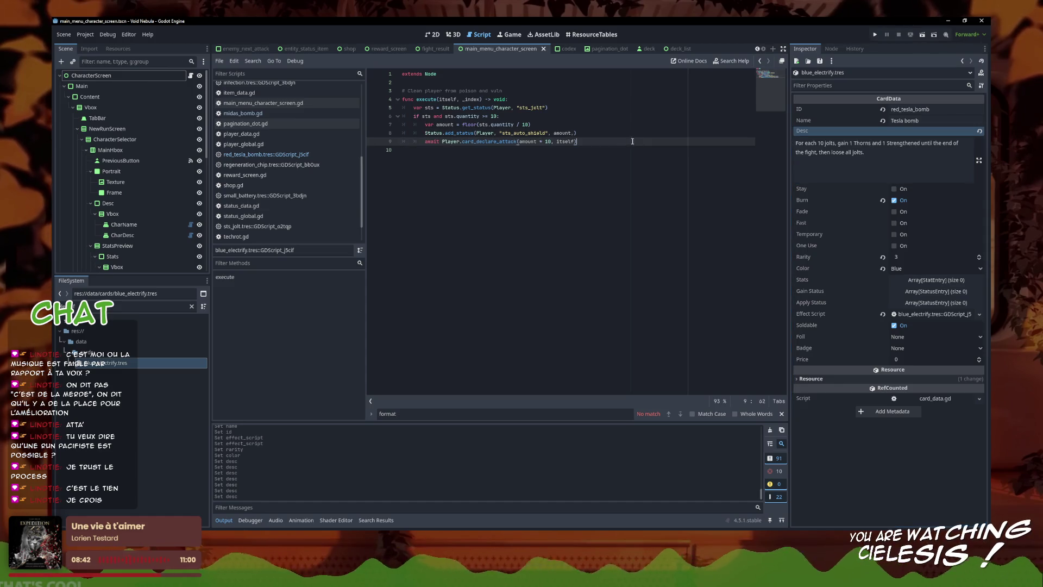
{"action": "left_click", "coordinate": [568, 135]}
{"action": "left_click", "coordinate": [568, 121]}
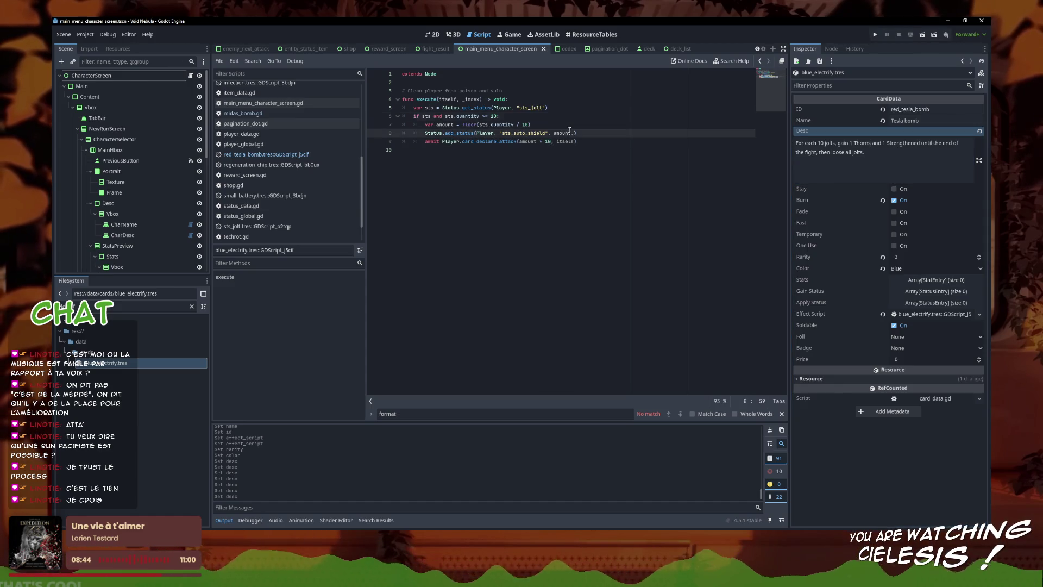
{"action": "left_click", "coordinate": [570, 133]}
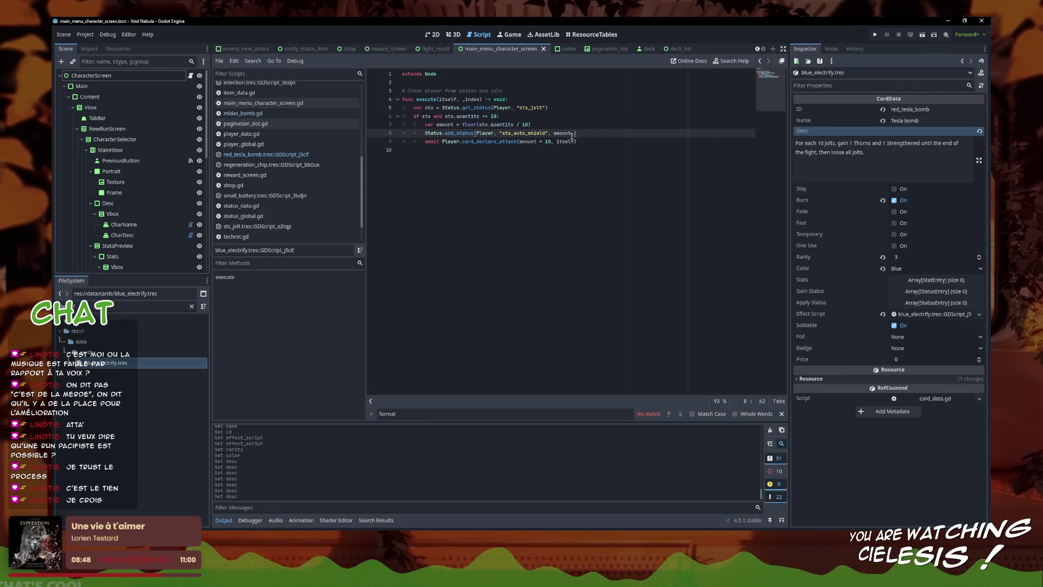
{"action": "left_click_drag", "start_coordinate": [546, 133], "coordinate": [515, 133]}
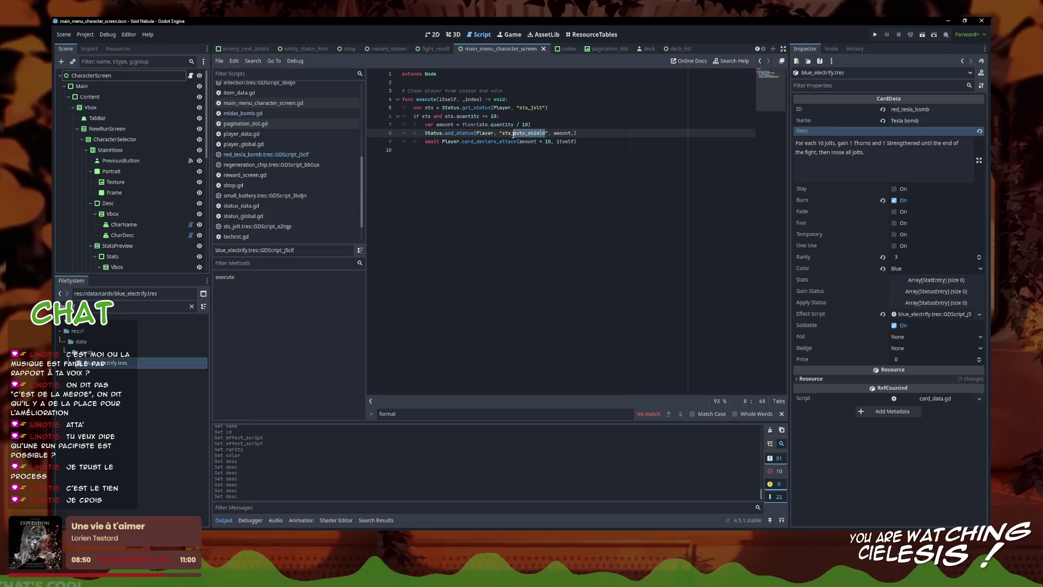
- Make line 8 add sts_thorns with true, ["until_fight"], then look up add_status's definition
{"action": "type", "text": "thorn"}
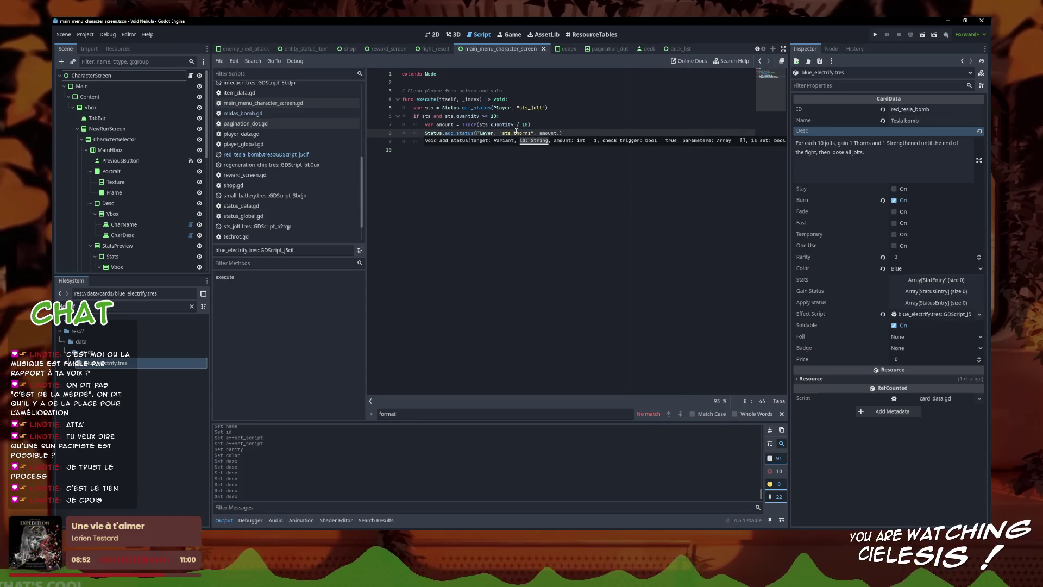
{"action": "double_click", "coordinate": [125, 306]}
{"action": "type", "text": "sts"}
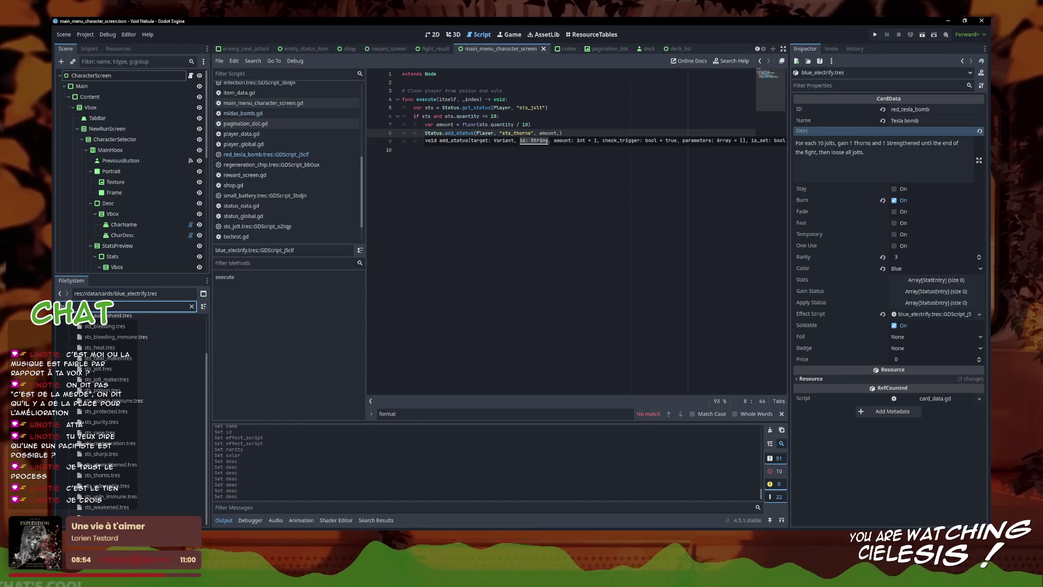
{"action": "type", "text": "_thorn"}
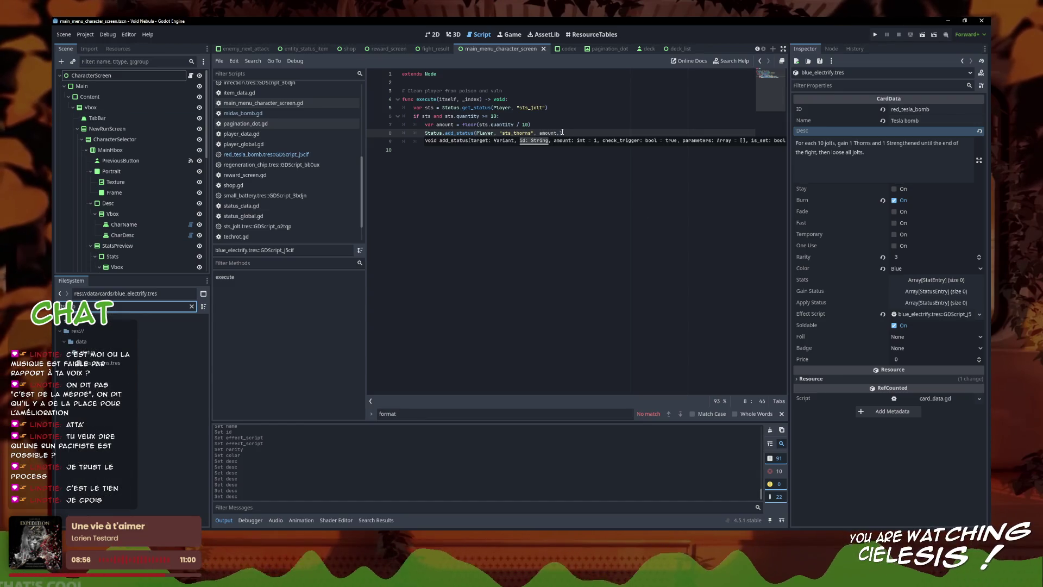
{"action": "left_click", "coordinate": [667, 132]}
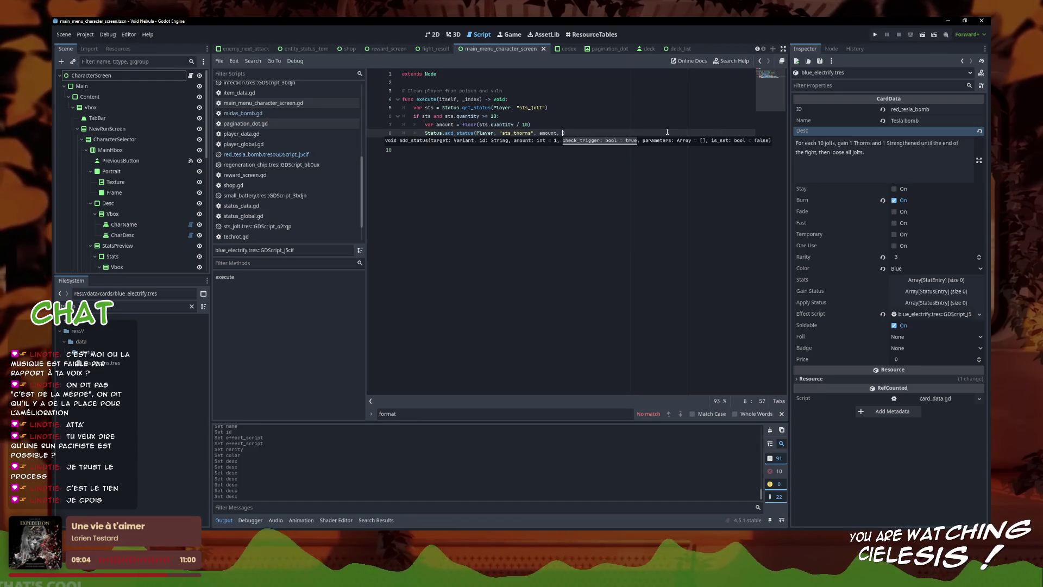
{"action": "type", "text": "true, [\"until_fight"}
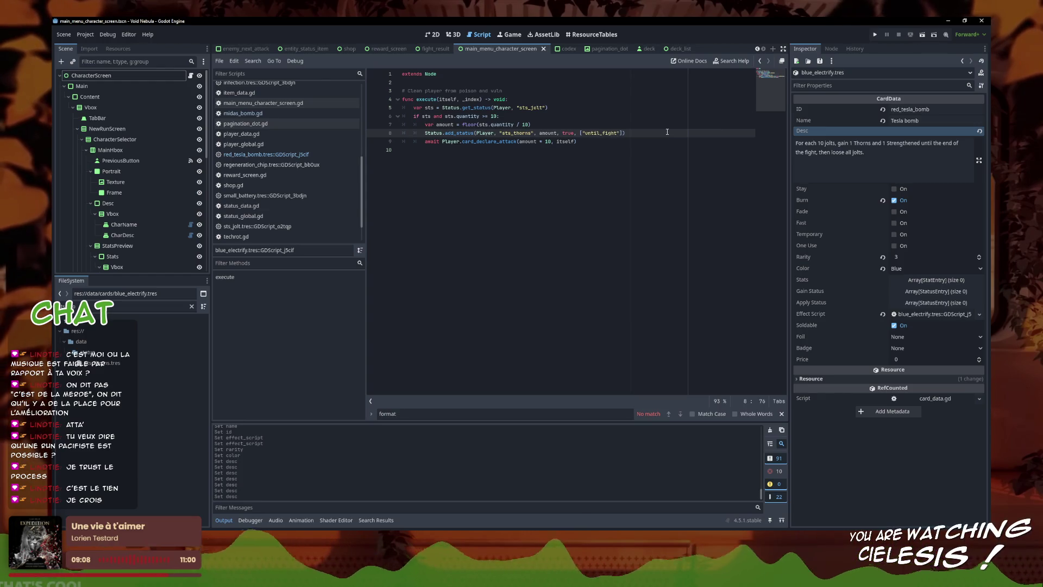
{"action": "left_click", "coordinate": [457, 133], "text": "ctrl"}
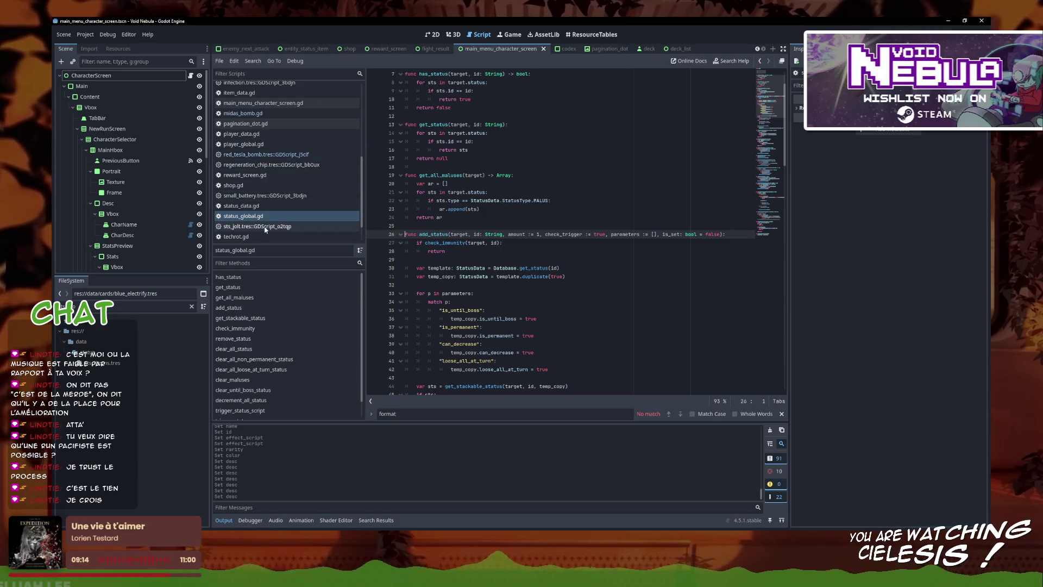
- Back in the Electrify script, delete the ["until_fight"] argument
{"action": "scroll", "coordinate": [270, 185], "scroll_direction": "up", "scroll_amount": 5}
{"action": "left_click", "coordinate": [271, 88]}
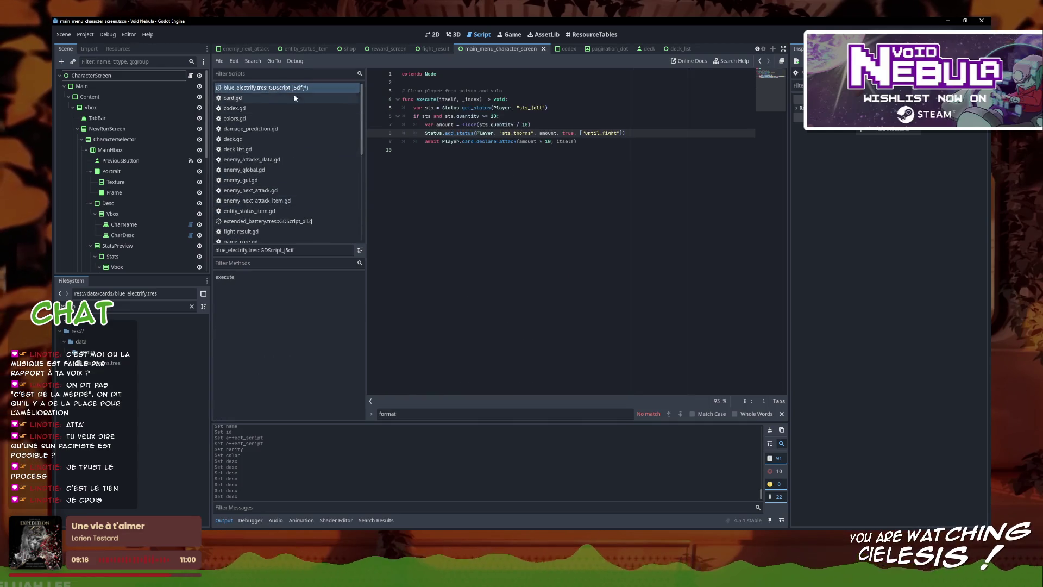
{"action": "key", "text": "ctrl+End"}
{"action": "left_click_drag", "start_coordinate": [622, 135], "coordinate": [425, 141]}
{"action": "key", "text": "BackSpace"}
- Paste a second add_status line over the attack call and fix its indentation
{"action": "key", "text": "ctrl+v"}
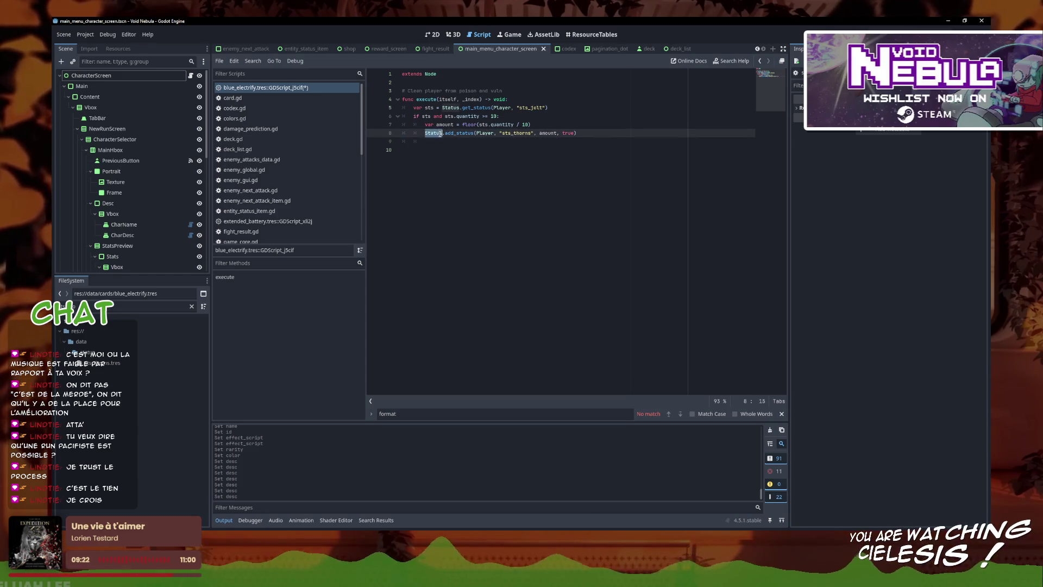
{"action": "left_click", "coordinate": [440, 142]}
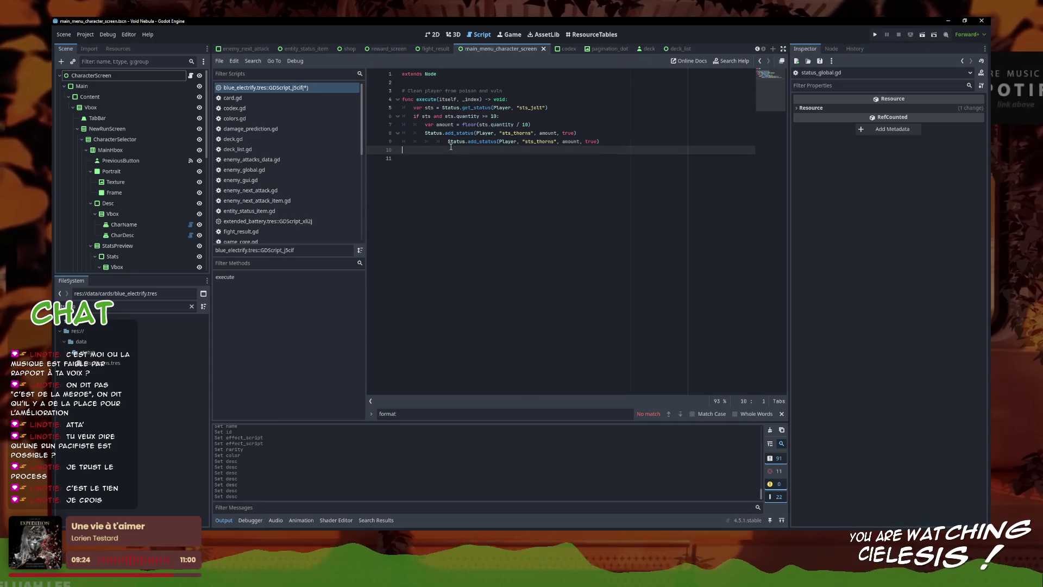
{"action": "key", "text": "BackSpace"}
{"action": "key", "text": "BackSpace"}
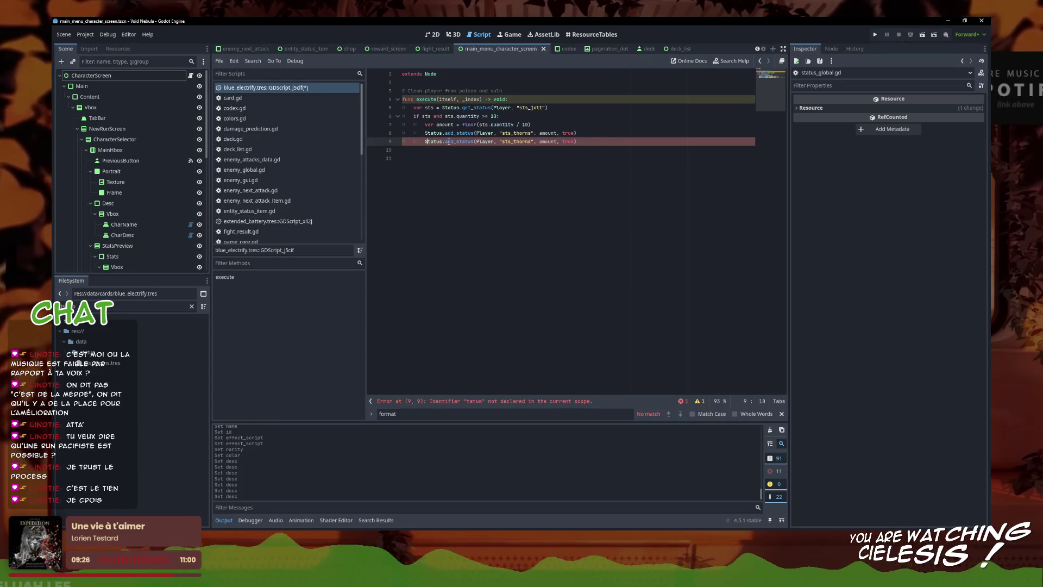
{"action": "left_click", "coordinate": [407, 162]}
{"action": "key", "text": "BackSpace"}
{"action": "key", "text": "BackSpace"}
{"action": "left_click_drag", "start_coordinate": [513, 142], "coordinate": [530, 142]}
{"action": "key", "text": "BackSpace"}
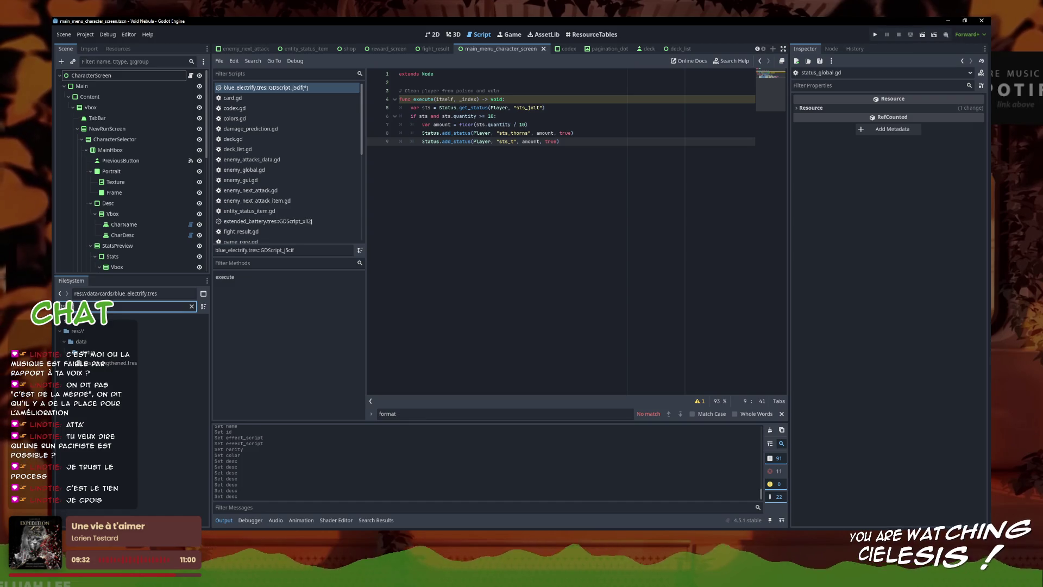
- Complete line 9's status id to sts_strengthened
{"action": "left_click", "coordinate": [131, 373]}
{"action": "left_click", "coordinate": [131, 363]}
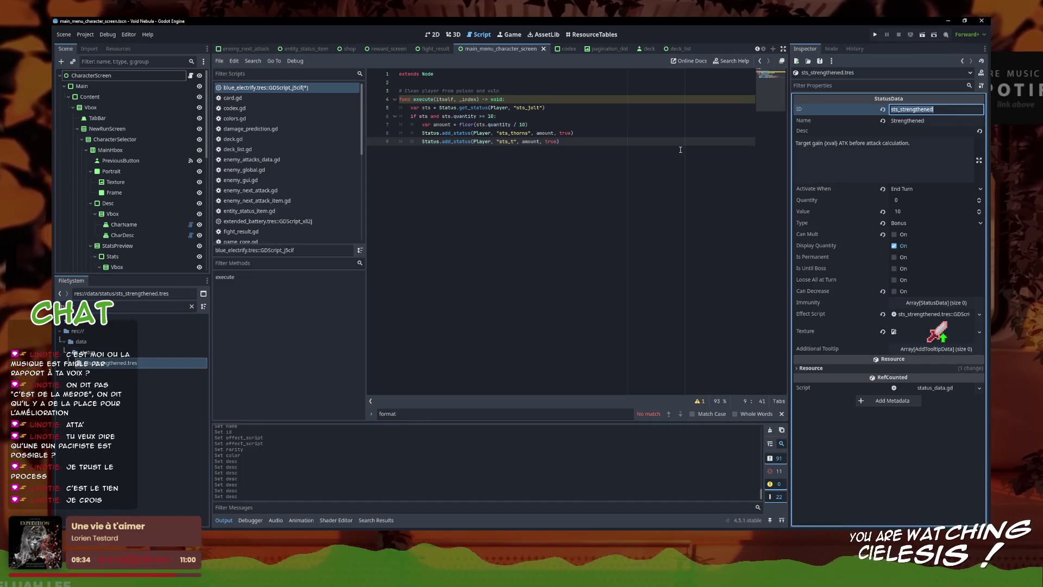
{"action": "left_click", "coordinate": [507, 141]}
{"action": "double_click", "coordinate": [508, 143]}
{"action": "type", "text": "sts_strengthened"}
{"action": "key", "text": "ctrl+s"}
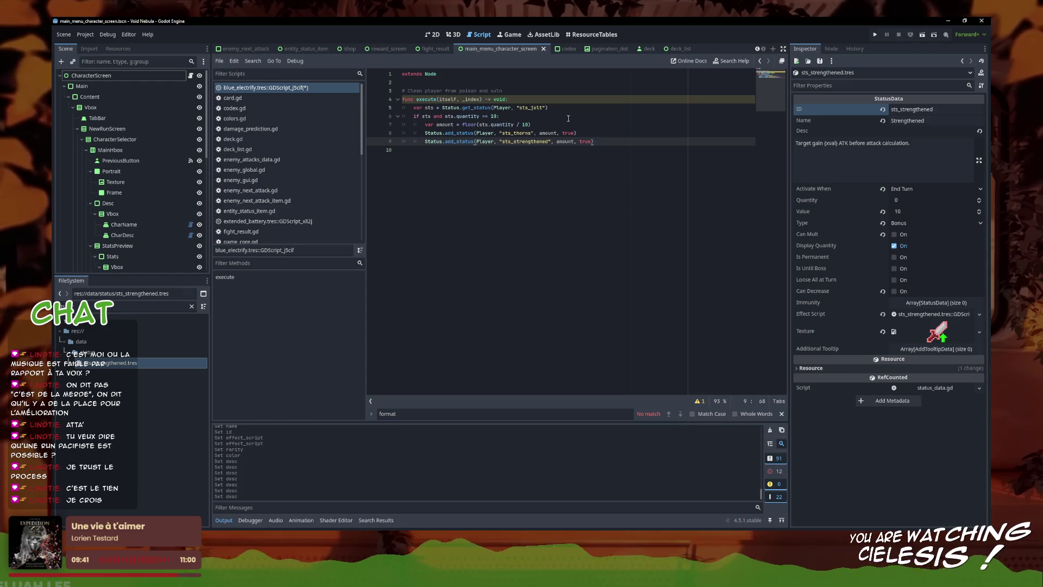
{"action": "left_click", "coordinate": [533, 155]}
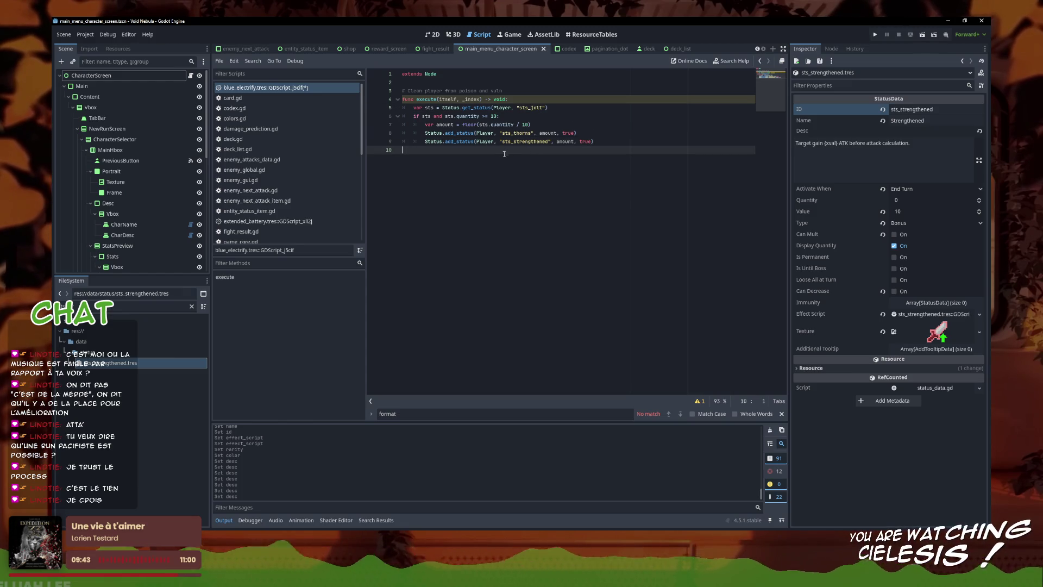
- Save the Electrify script from the script list
{"action": "right_click", "coordinate": [292, 88]}
{"action": "left_click", "coordinate": [255, 149]}
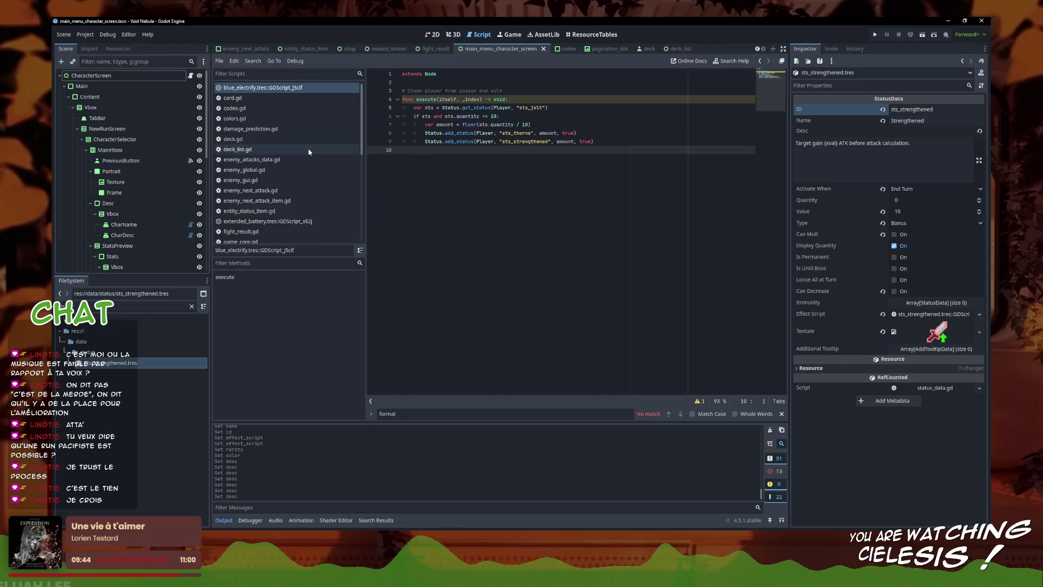
{"action": "left_click", "coordinate": [116, 303]}
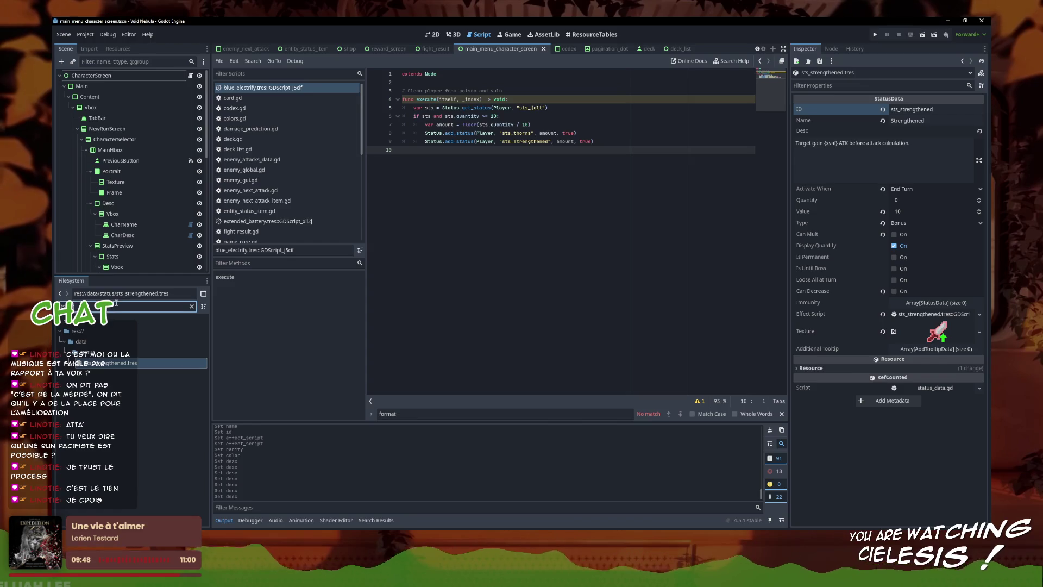
- Search all project files for 'trigger' and select the await trigger_animation line in purify.gd
{"action": "left_click", "coordinate": [253, 61]}
{"action": "left_click", "coordinate": [262, 123]}
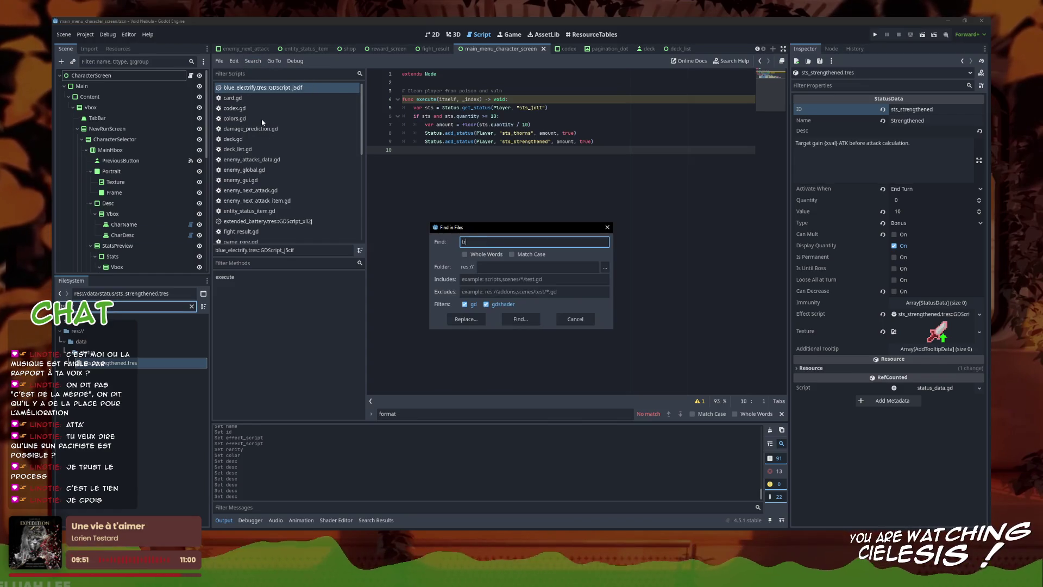
{"action": "key", "text": "Return"}
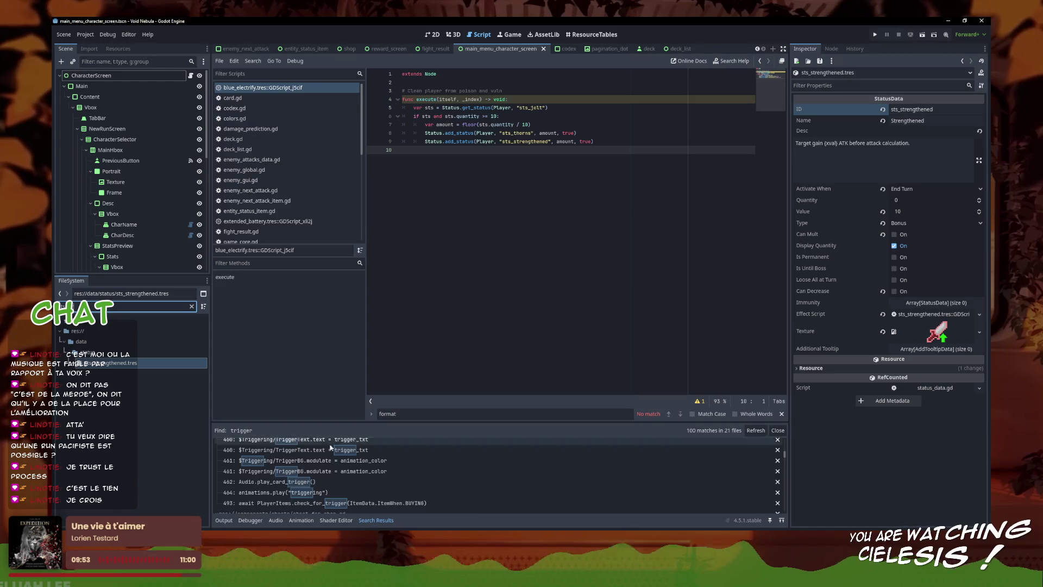
{"action": "scroll", "coordinate": [383, 478], "scroll_direction": "down", "scroll_amount": 6}
{"action": "scroll", "coordinate": [383, 477], "scroll_direction": "down", "scroll_amount": 8}
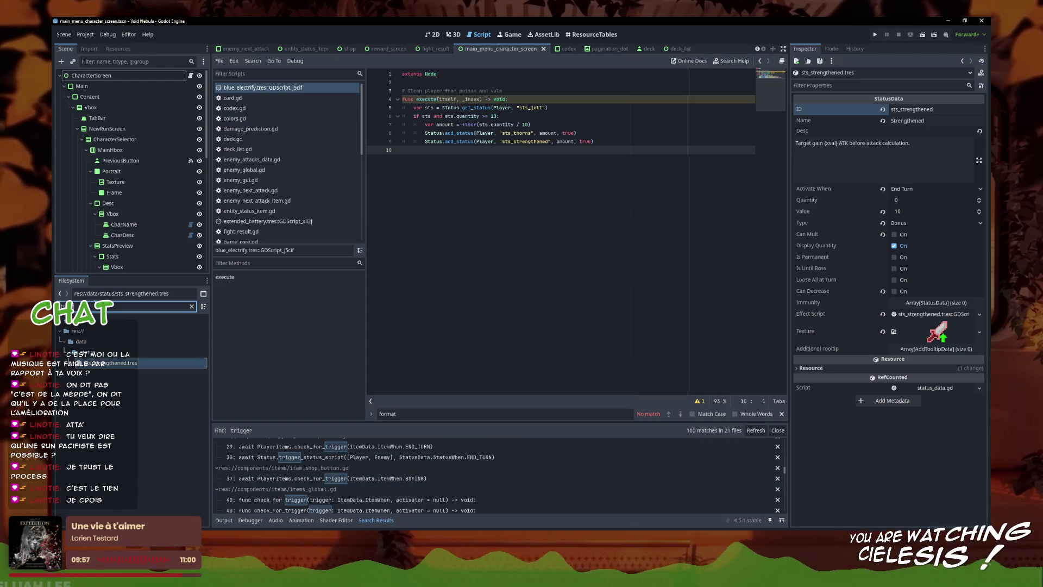
{"action": "scroll", "coordinate": [355, 482], "scroll_direction": "down", "scroll_amount": 8}
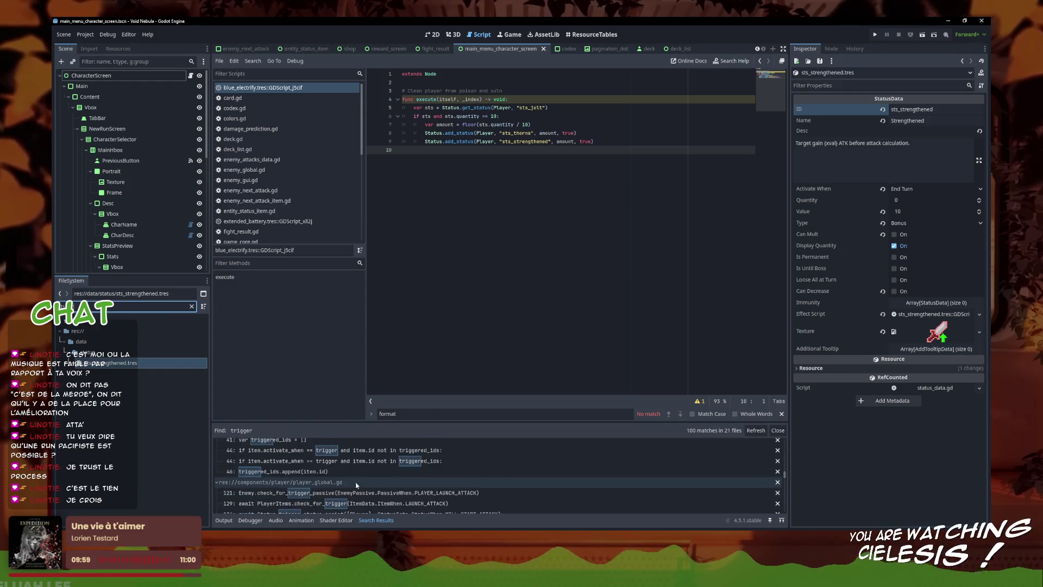
{"action": "scroll", "coordinate": [356, 471], "scroll_direction": "down", "scroll_amount": 10}
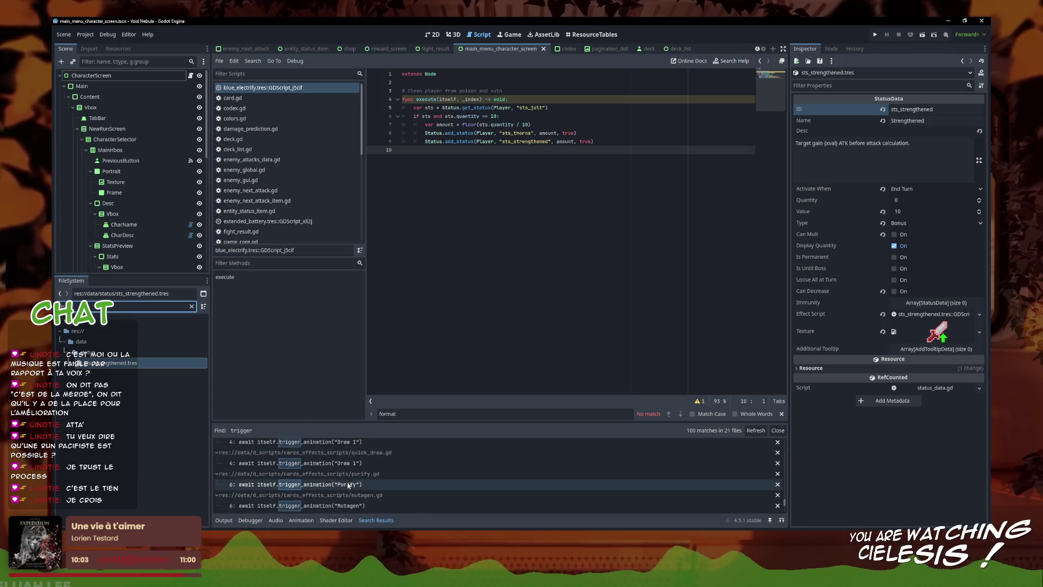
{"action": "left_click", "coordinate": [346, 486]}
{"action": "left_click_drag", "start_coordinate": [527, 116], "coordinate": [412, 116]}
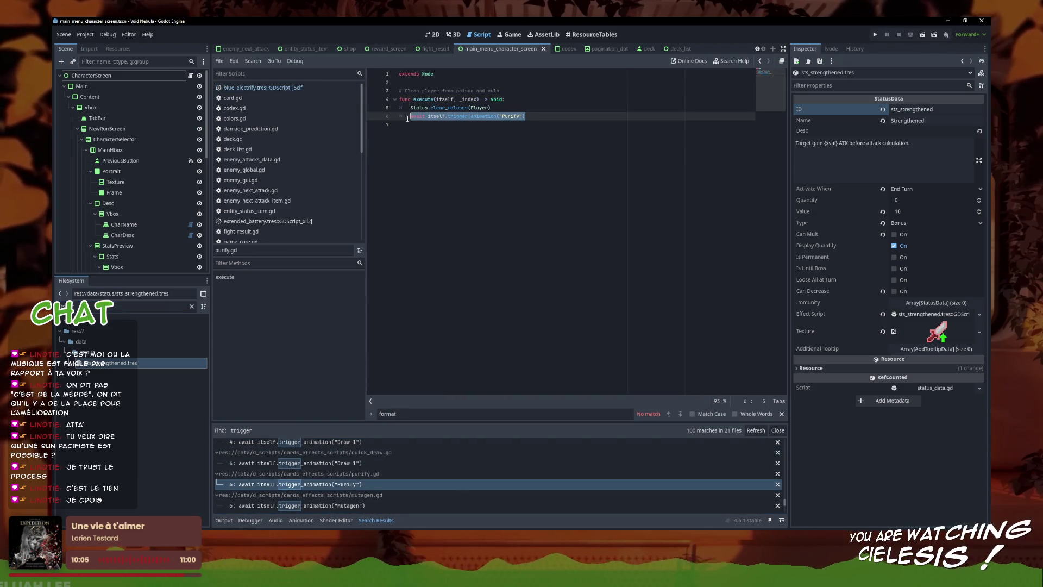
- Paste that line as indented line 10 of blue_electrify, rename Purify to Electrify, and save
{"action": "left_click", "coordinate": [283, 89]}
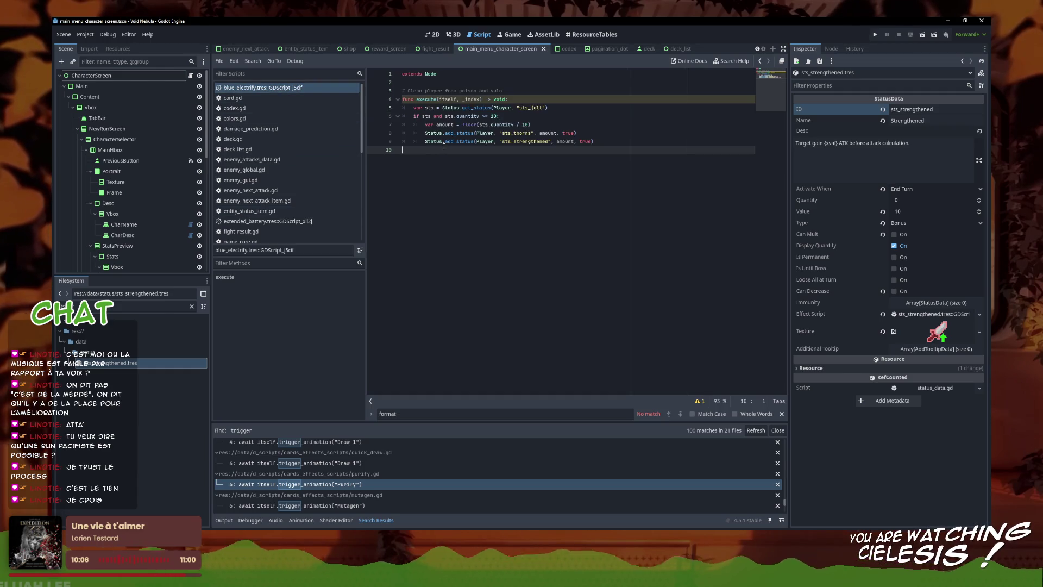
{"action": "type", "text": "await itself.trigger_animation(\"Purify\")"}
{"action": "left_click", "coordinate": [405, 151]}
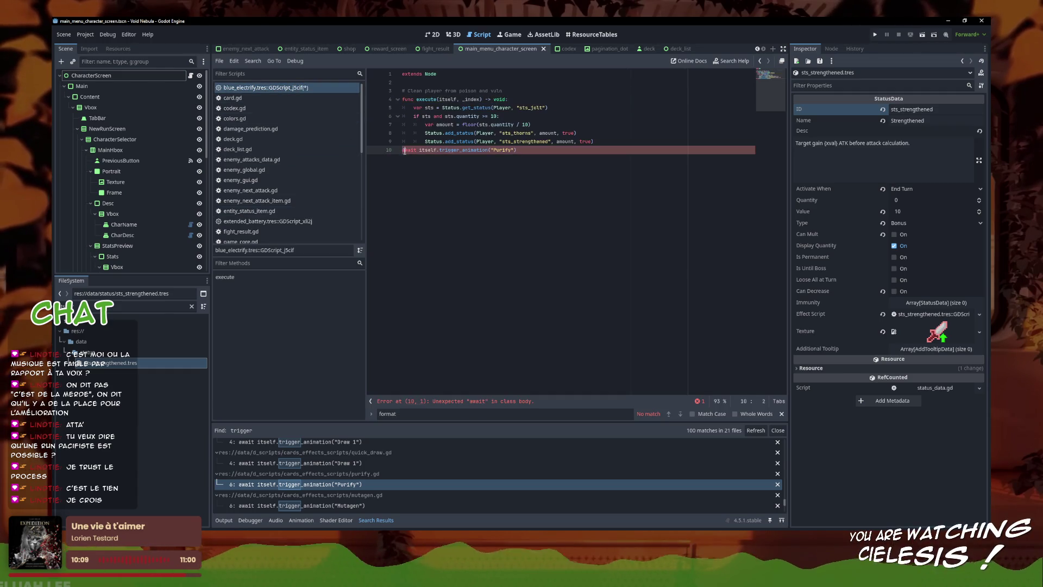
{"action": "key", "text": "Tab"}
{"action": "key", "text": "Tab"}
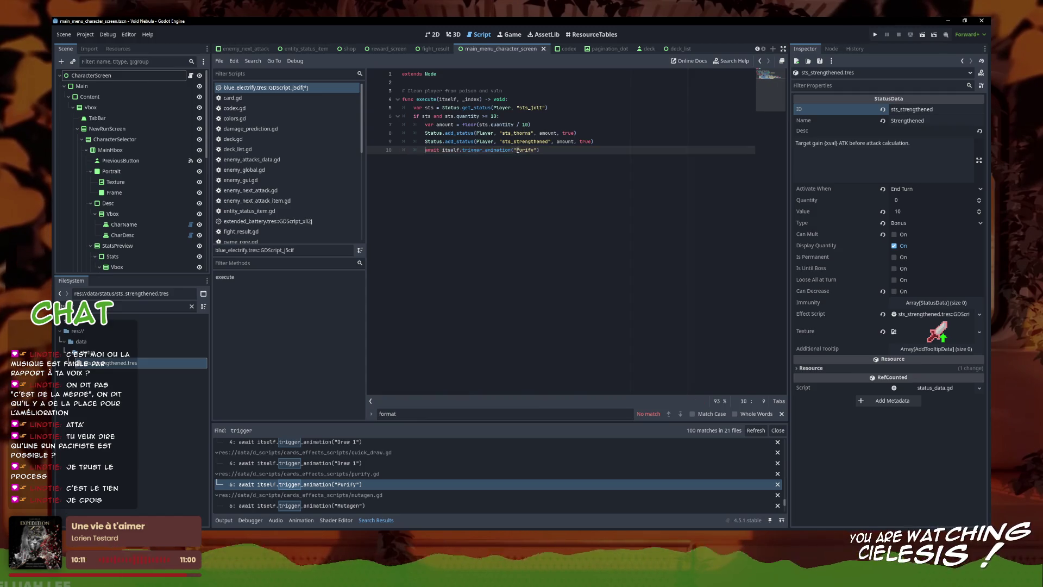
{"action": "double_click", "coordinate": [531, 150]}
{"action": "type", "text": "Ele"}
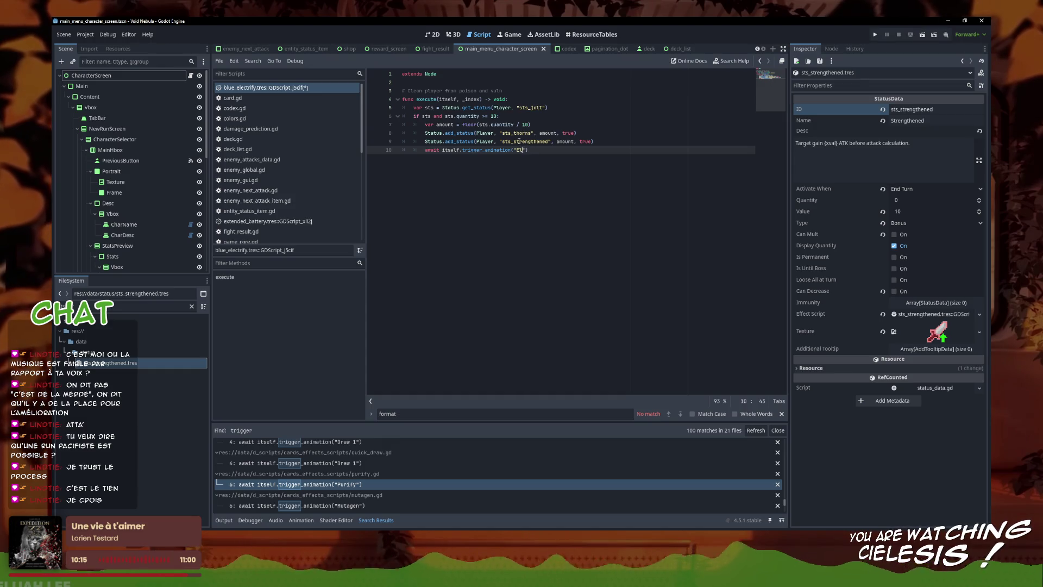
{"action": "type", "text": "y"}
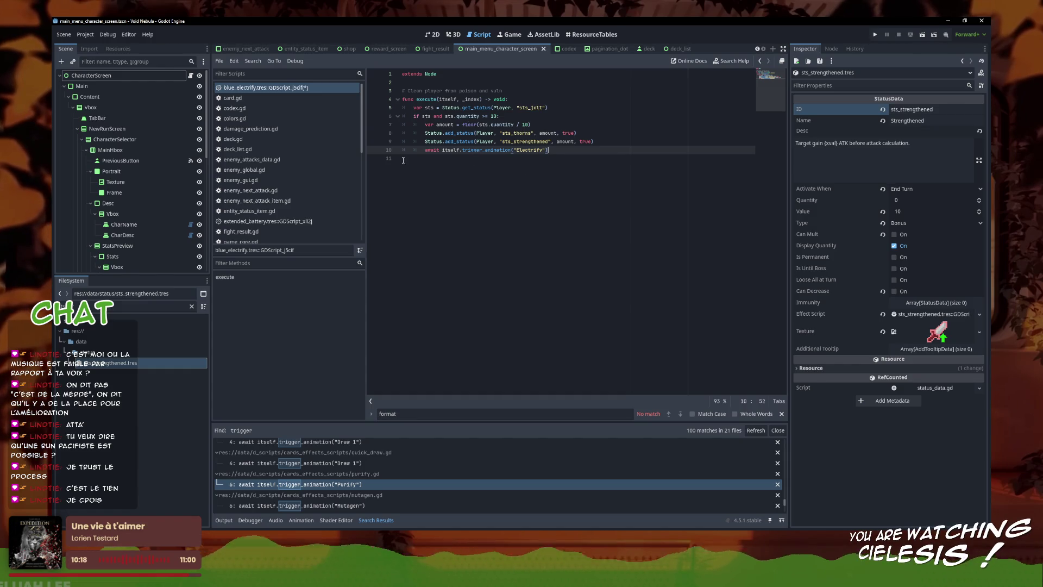
{"action": "right_click", "coordinate": [296, 87]}
{"action": "left_click", "coordinate": [312, 90]}
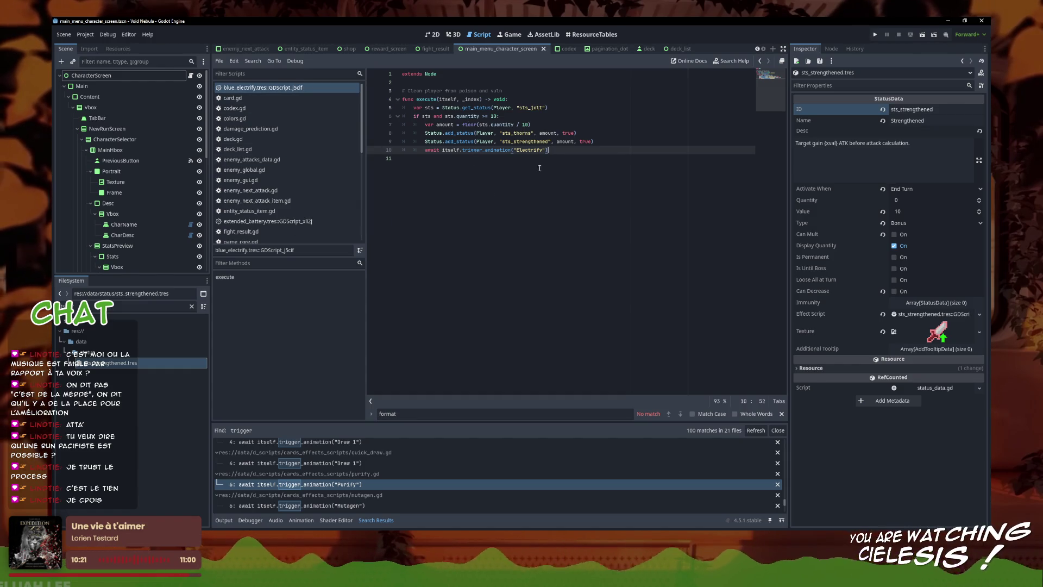
- Insert Status.remove_status(Player, "sts_jolt") on a new line after the Strengthened add_status call
{"action": "left_click", "coordinate": [474, 159]}
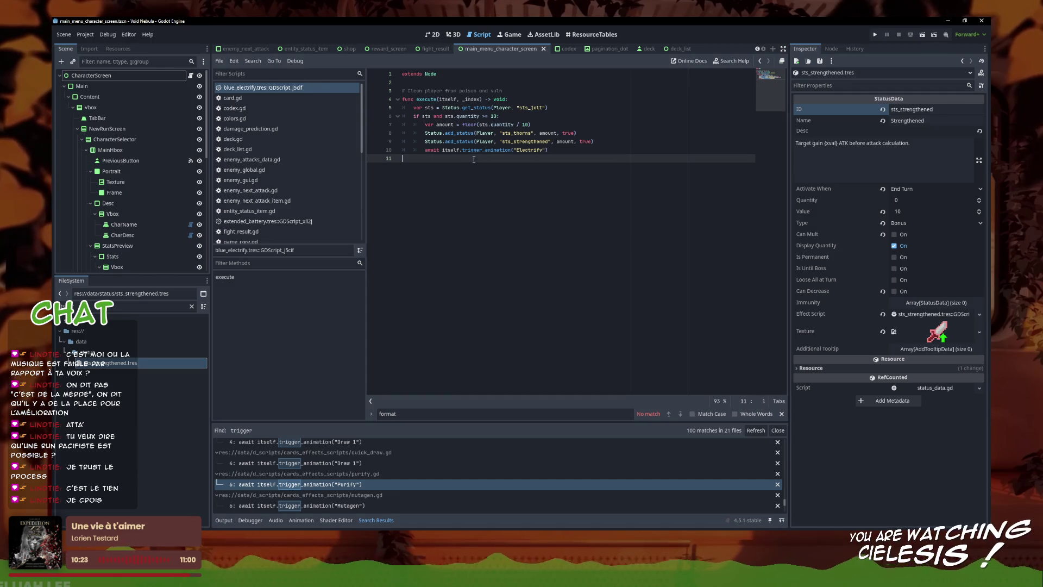
{"action": "key", "text": "Left"}
{"action": "right_click", "coordinate": [285, 87]}
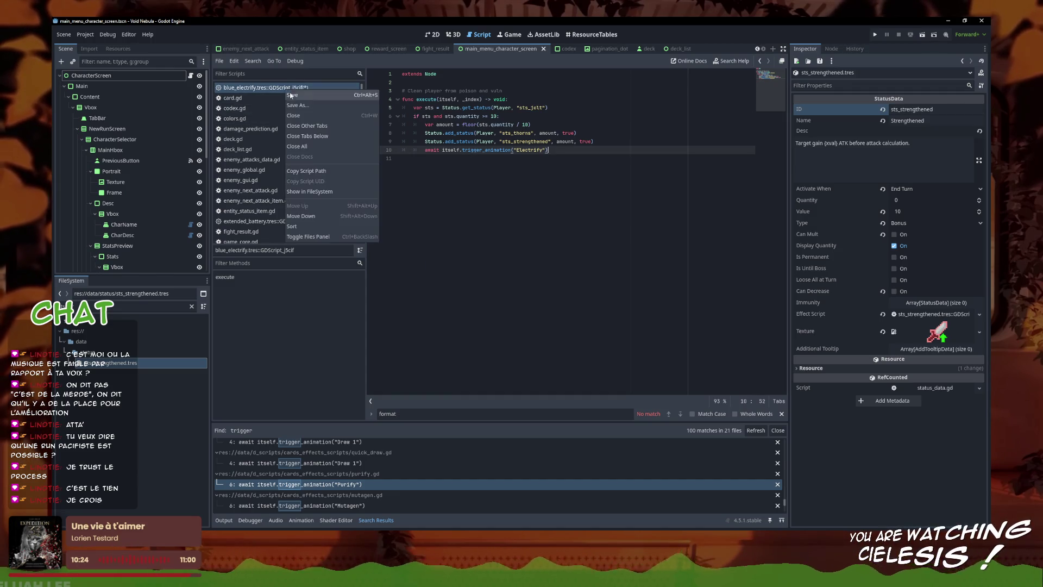
{"action": "left_click", "coordinate": [304, 90]}
{"action": "left_click", "coordinate": [631, 143]}
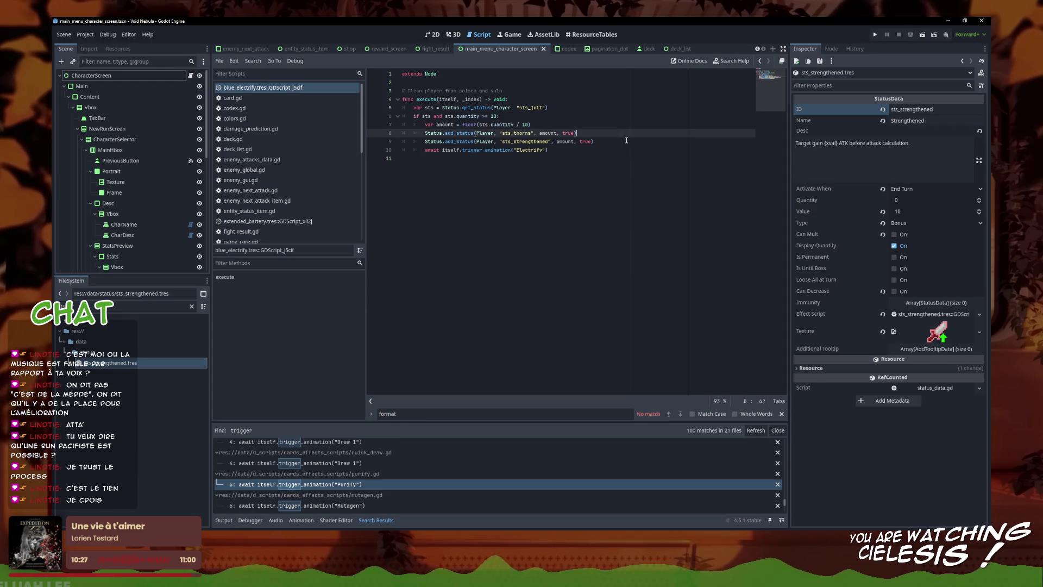
{"action": "key", "text": "Return"}
{"action": "type", "text": "Status.remove"}
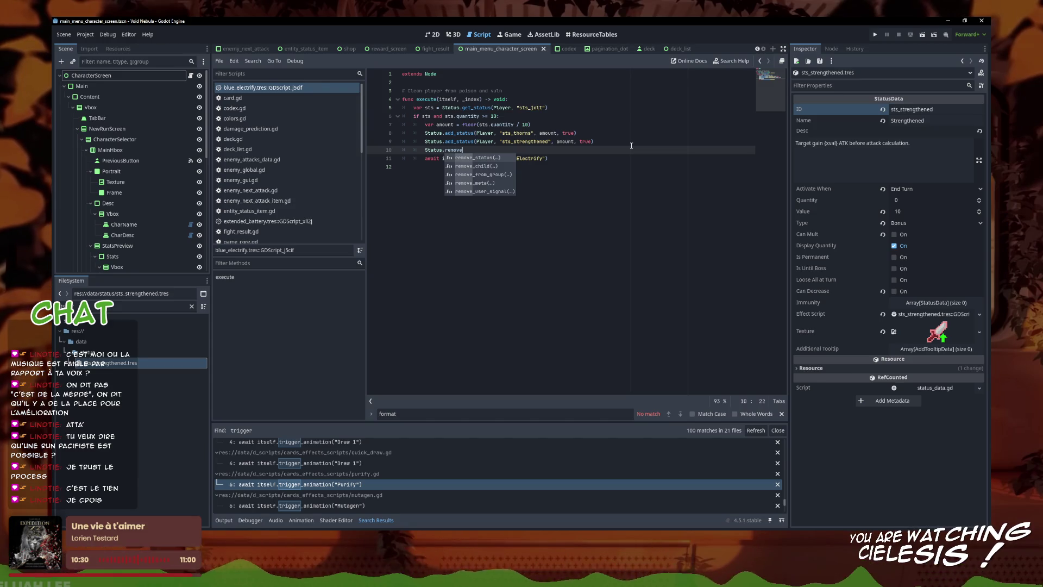
{"action": "key", "text": "Return"}
{"action": "type", "text": "Player, "}
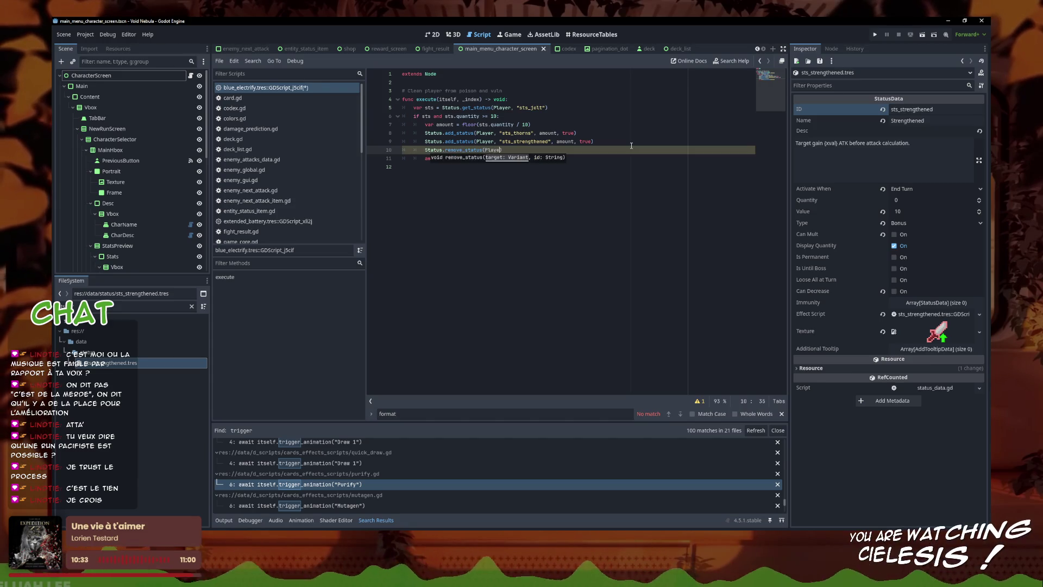
{"action": "type", "text": "\"sts_j"}
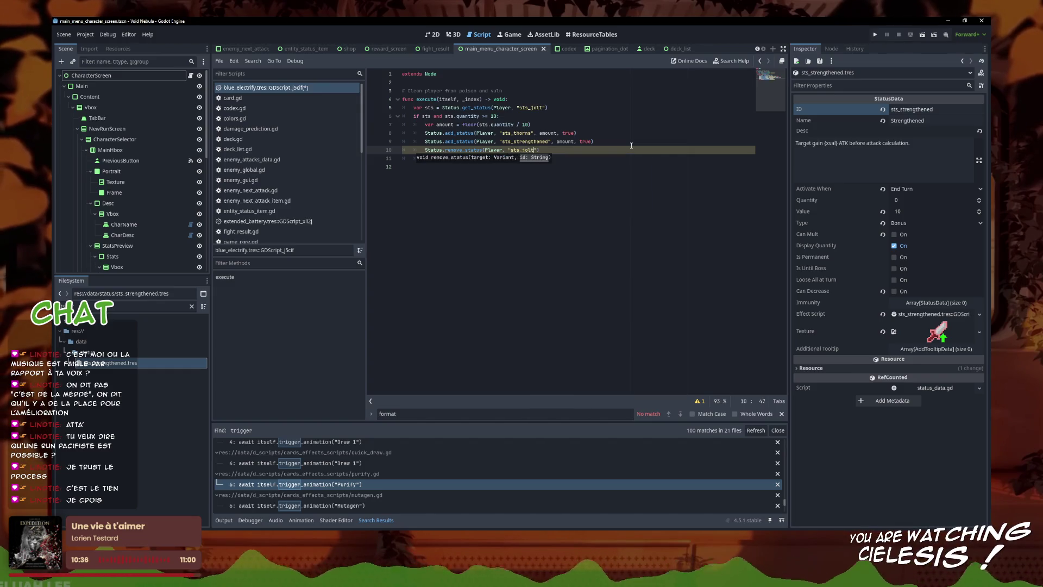
{"action": "type", "text": "olt"}
{"action": "left_click", "coordinate": [627, 158]}
{"action": "type", "text": "await itself.trigger_animation(\"Electrify\")"}
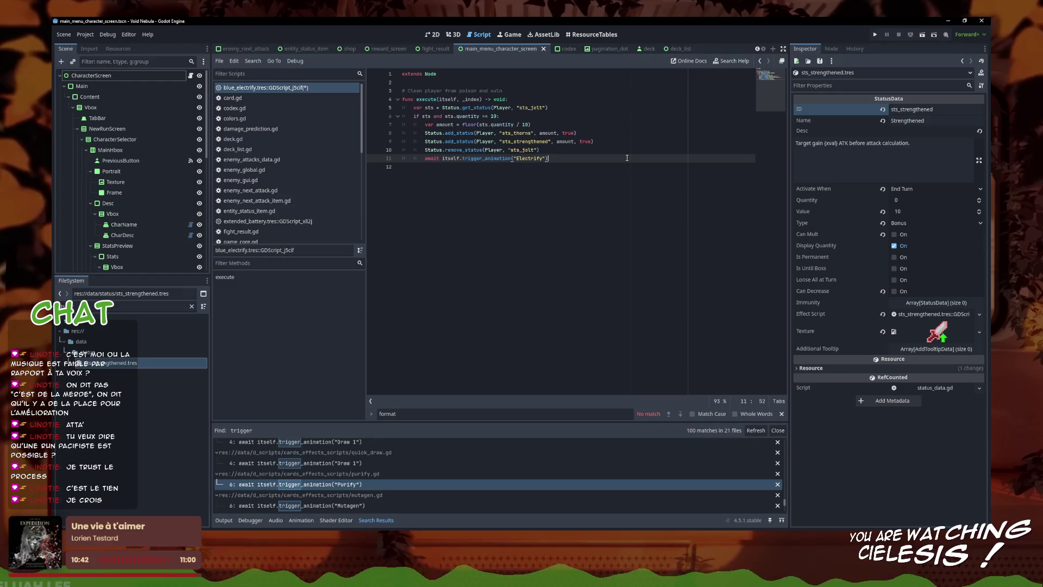
- Save the blue_electrify script with the new remove_status line
{"action": "right_click", "coordinate": [303, 93]}
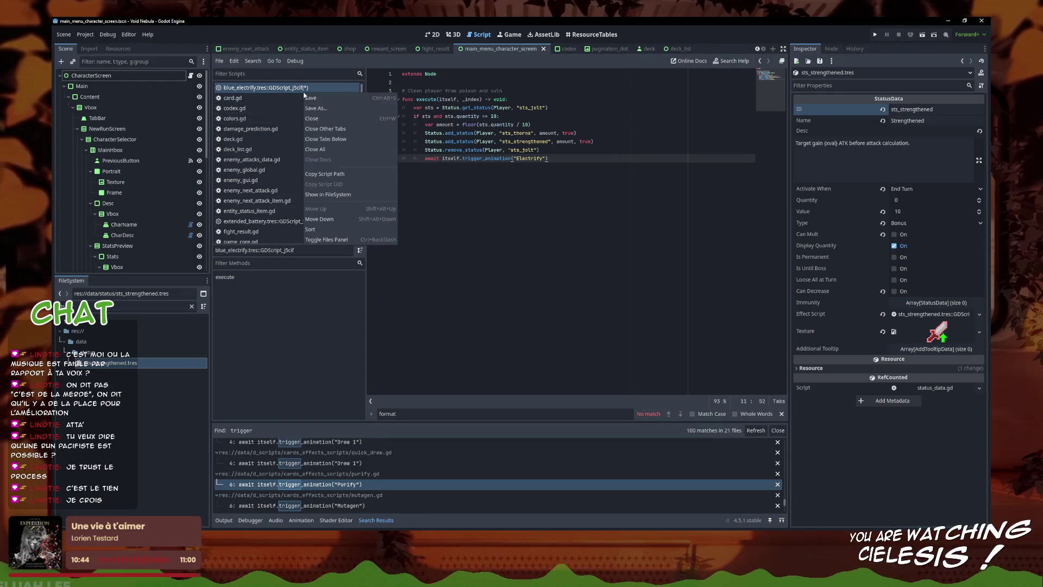
{"action": "left_click", "coordinate": [326, 97]}
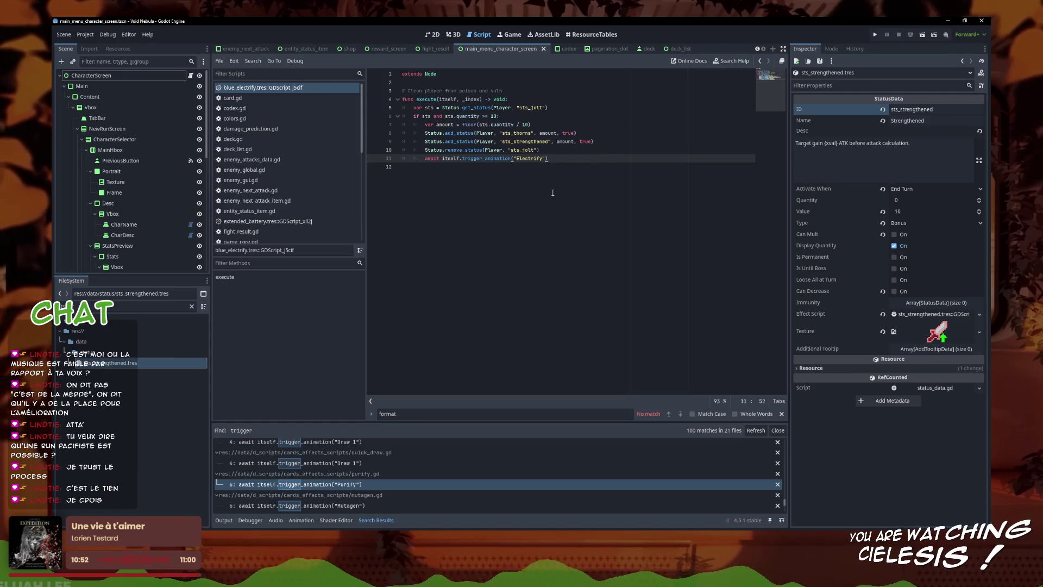
{"action": "left_click", "coordinate": [576, 152]}
{"action": "key", "text": "ctrl+s"}
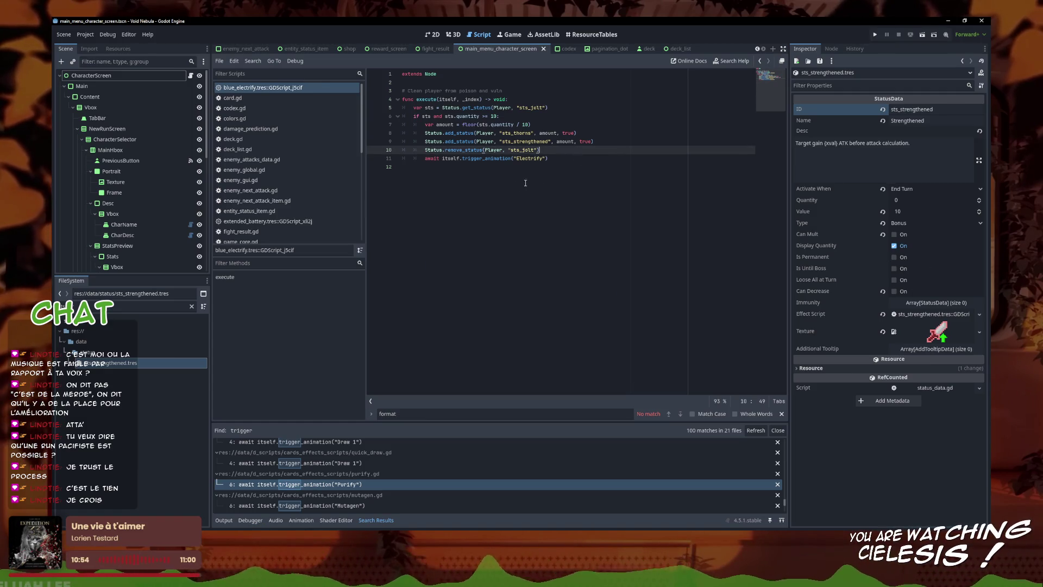
- Change the jolt threshold and the floor divisor from 10 to 20, and save the script
{"action": "left_click", "coordinate": [538, 117]}
{"action": "type", "text": "2"}
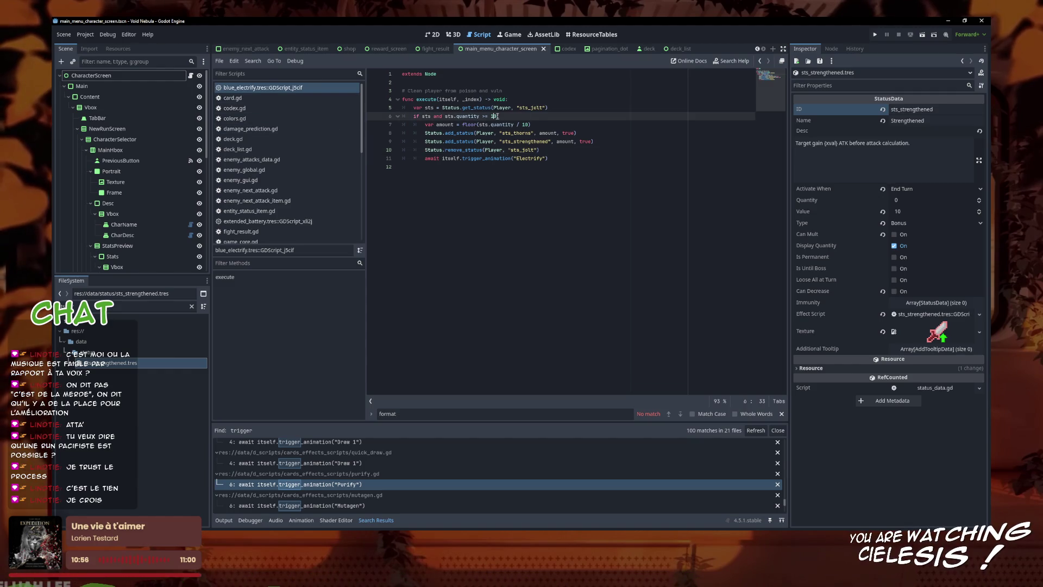
{"action": "left_click", "coordinate": [549, 124]}
{"action": "key", "text": "Left"}
{"action": "key", "text": "Left"}
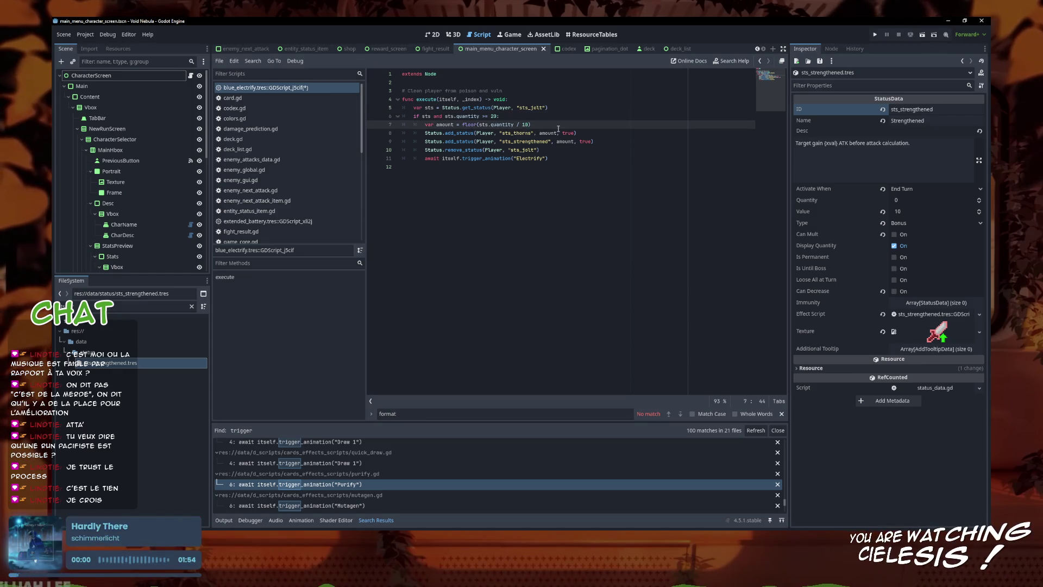
{"action": "left_click", "coordinate": [318, 98]}
{"action": "right_click", "coordinate": [322, 92]}
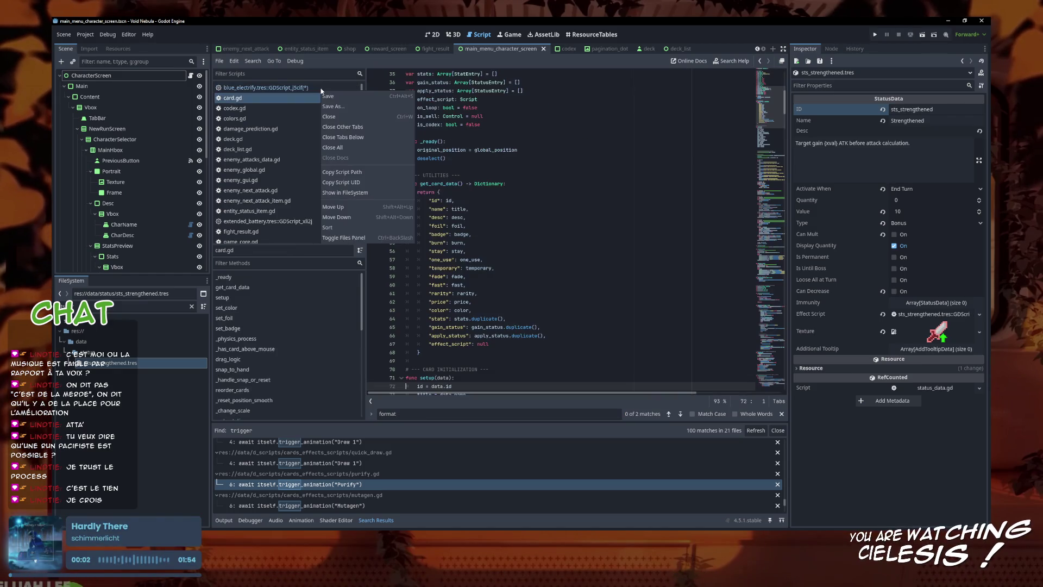
{"action": "left_click", "coordinate": [328, 95]}
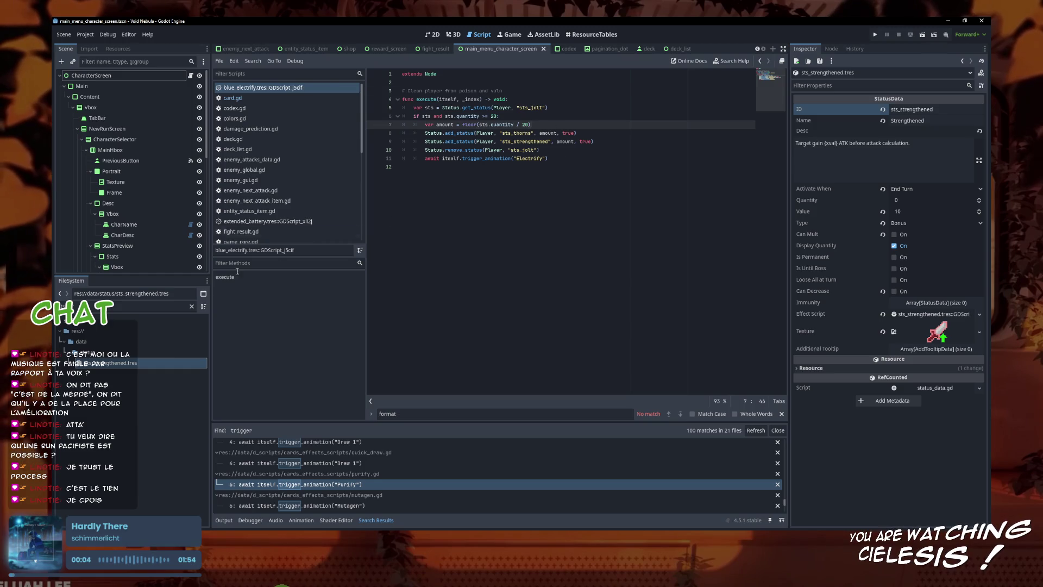
- Filter the FileSystem for blue_electrify and open the blue_electrify.tres card resource
{"action": "left_click", "coordinate": [98, 306]}
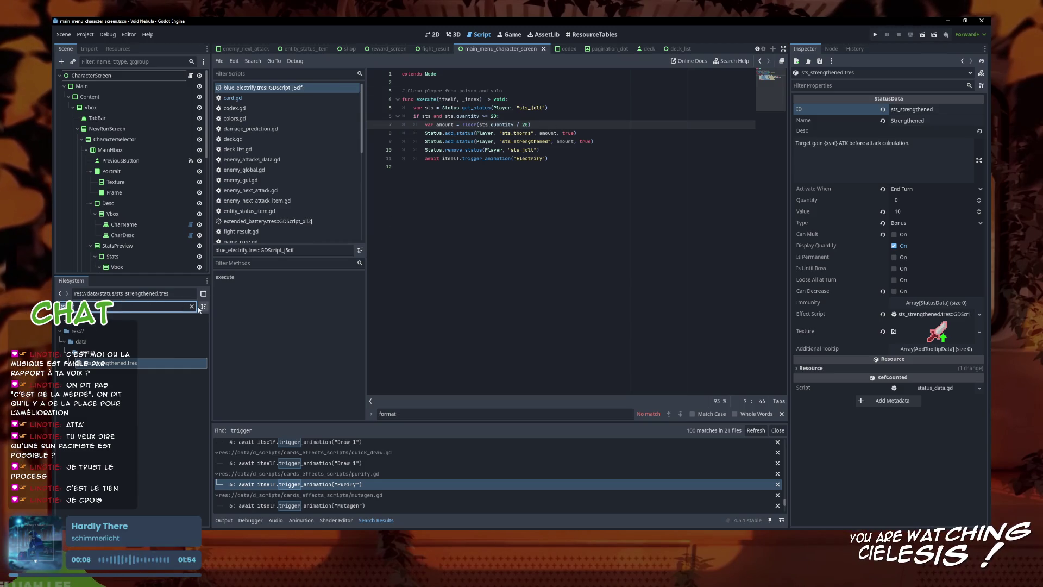
{"action": "type", "text": "blue_electrify"}
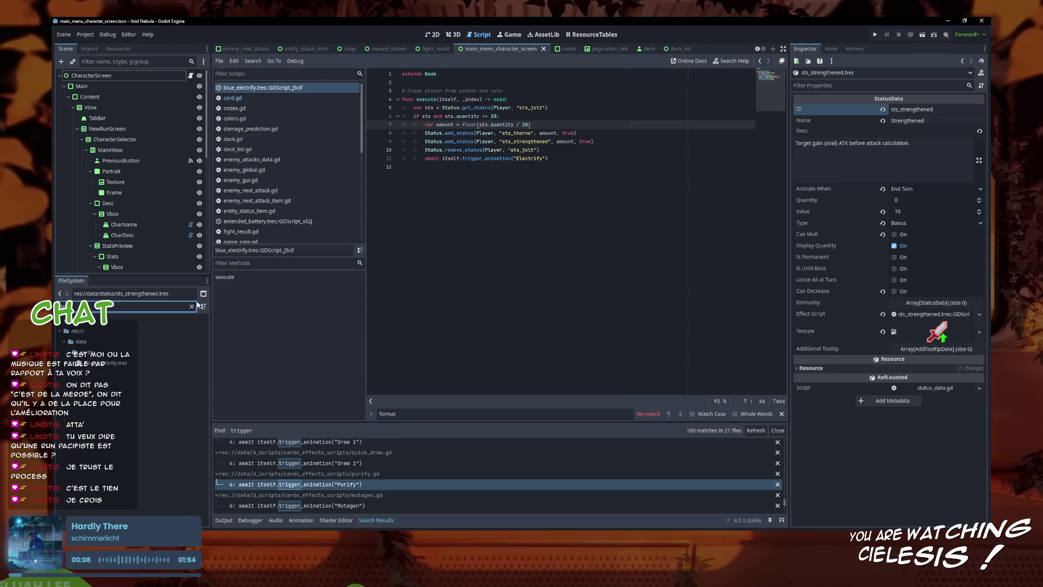
{"action": "left_click", "coordinate": [134, 364]}
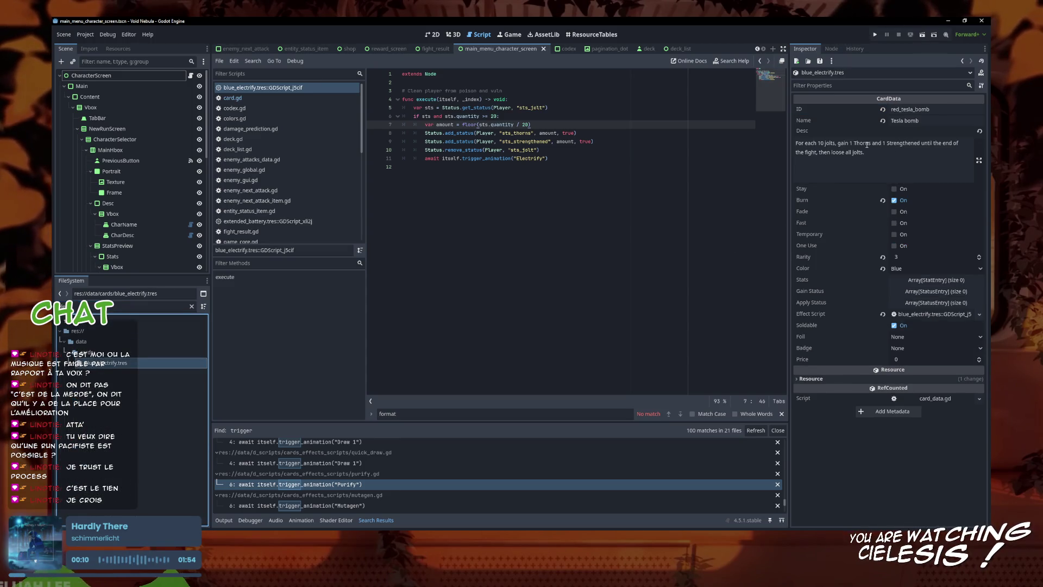
- Edit the description to "For each 20 jolts, gain 1 Thorns and 1 Strengthened", confirm the name field, and save
{"action": "left_click", "coordinate": [823, 144]}
{"action": "key", "text": "BackSpace"}
{"action": "type", "text": "2"}
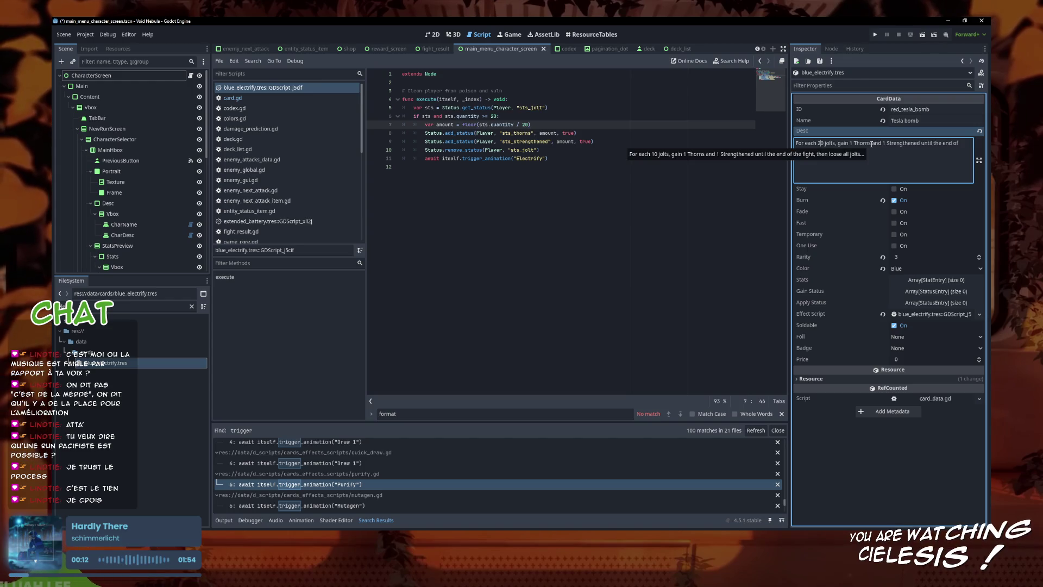
{"action": "left_click", "coordinate": [927, 167]}
{"action": "key", "text": "ctrl+s"}
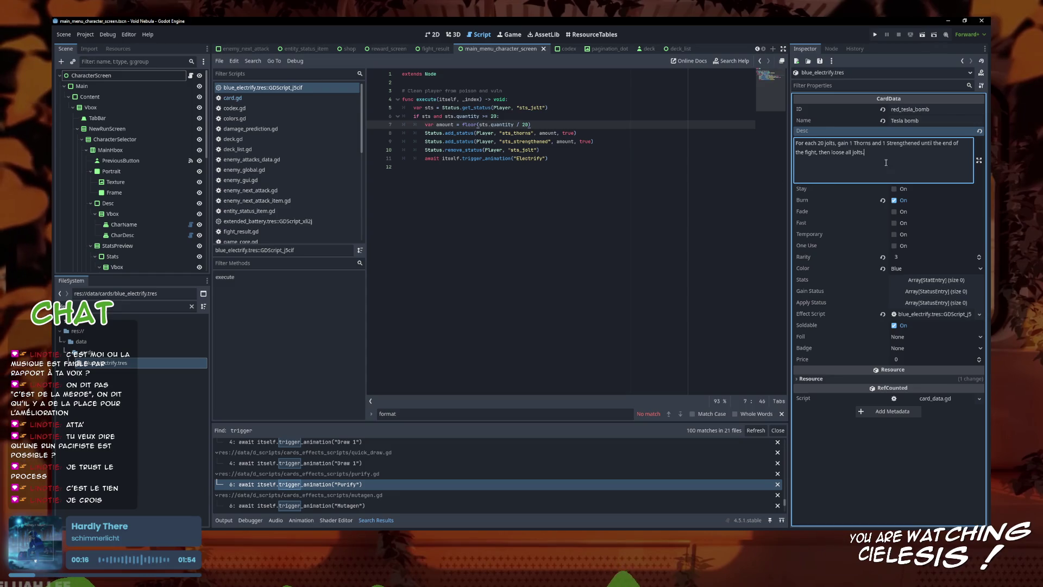
{"action": "left_click", "coordinate": [634, 176]}
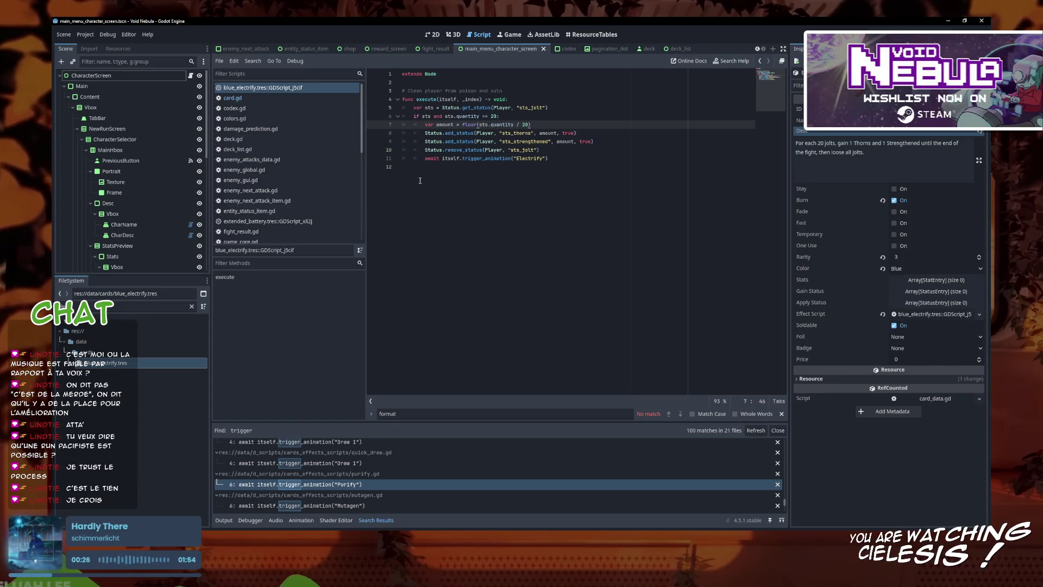
{"action": "left_click", "coordinate": [924, 120]}
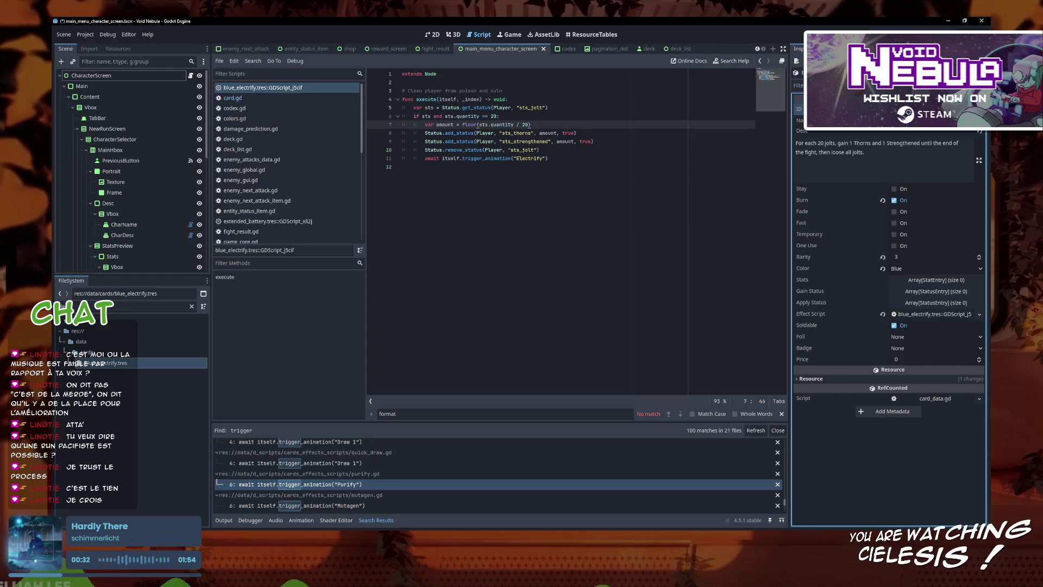
{"action": "key", "text": "ctrl+s"}
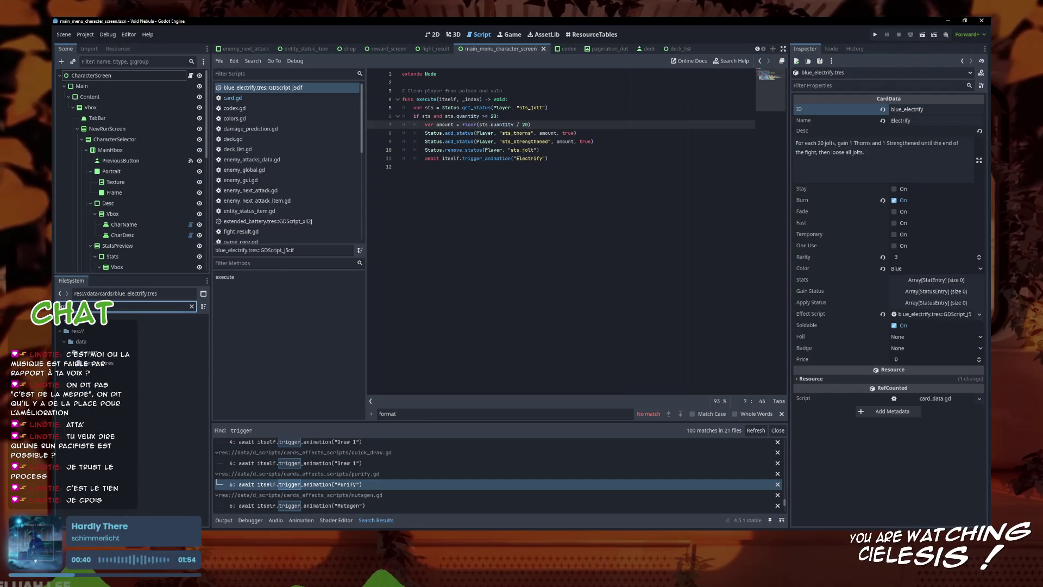
- Open ampyre.tres and add blue_electrify and red_tesla_bomb to Ampyre's Base Deck
{"action": "left_click", "coordinate": [111, 363]}
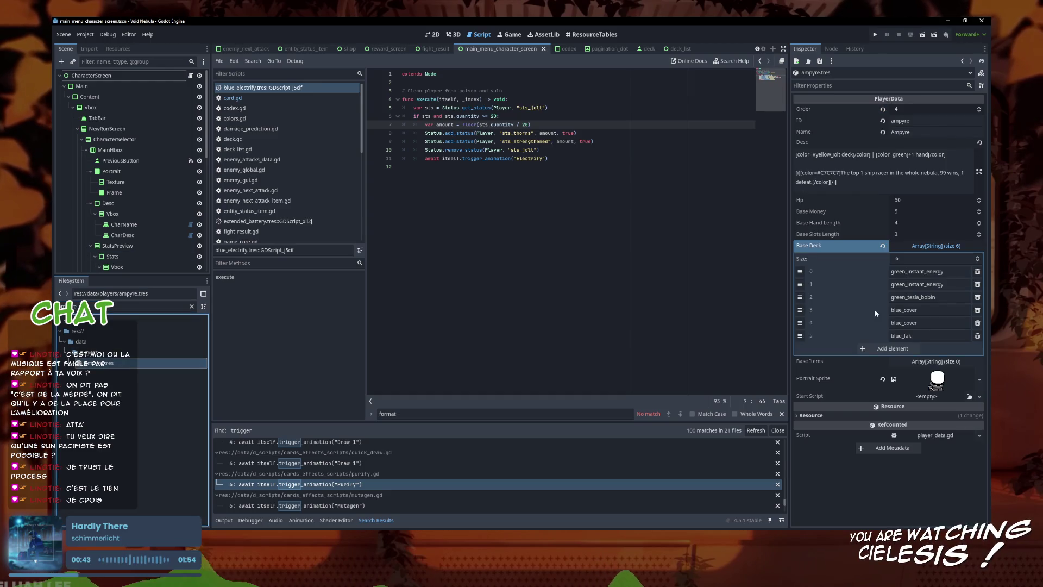
{"action": "left_click", "coordinate": [907, 348]}
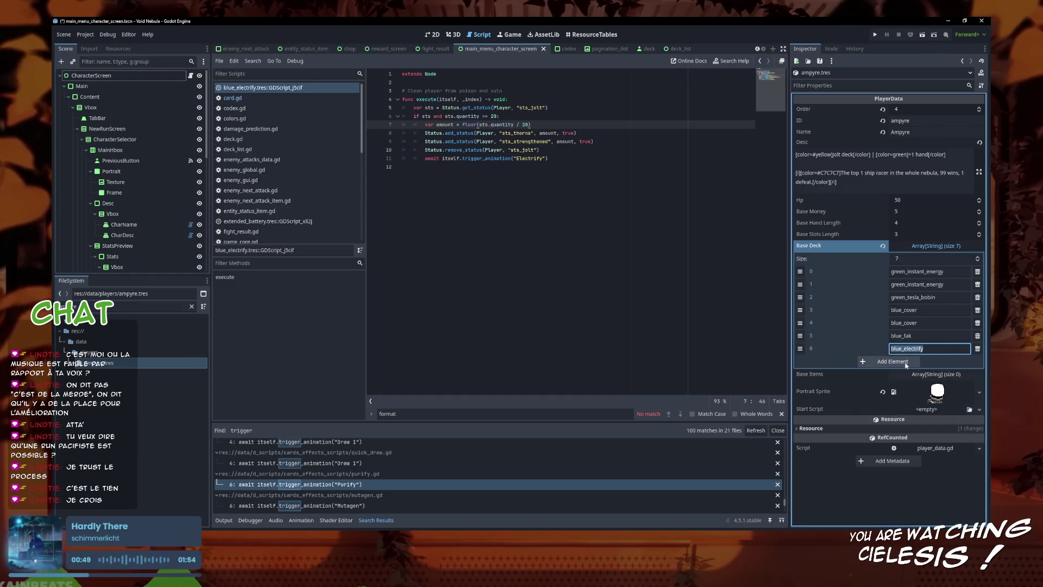
{"action": "left_click", "coordinate": [918, 363]}
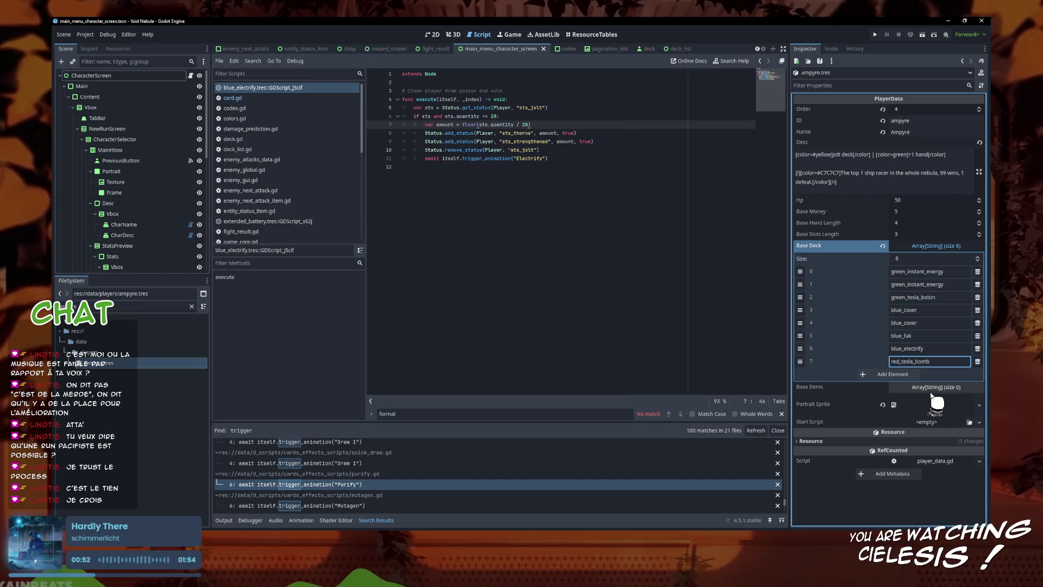
- Add seven extended_battery entries to Ampyre's Base Items and save
{"action": "left_click", "coordinate": [923, 387]}
{"action": "left_click", "coordinate": [914, 413]}
{"action": "left_click", "coordinate": [913, 413]}
{"action": "type", "text": "extended_batter"}
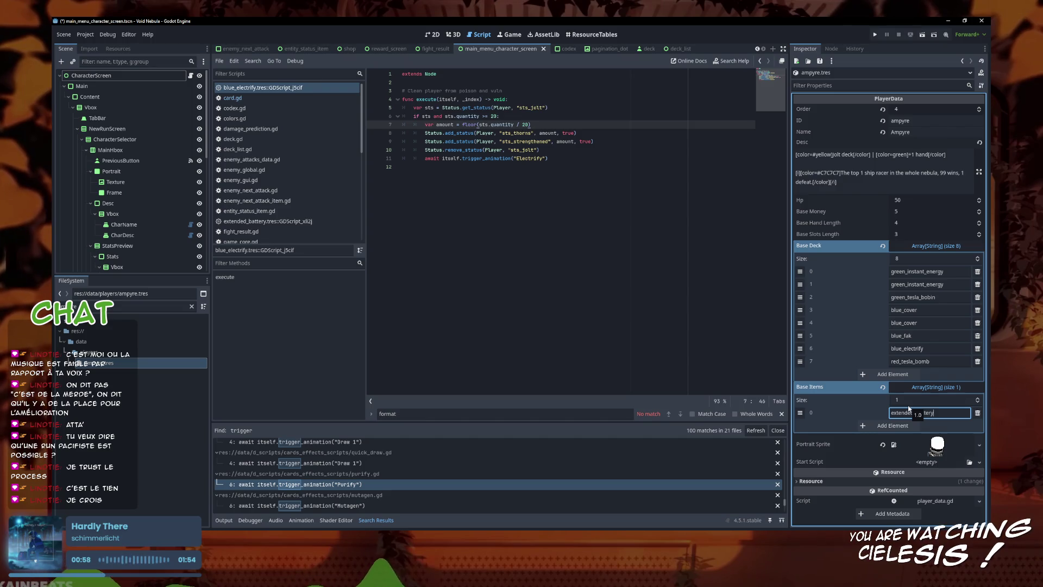
{"action": "type", "text": "y"}
{"action": "left_click", "coordinate": [913, 426]}
{"action": "left_click", "coordinate": [913, 439]}
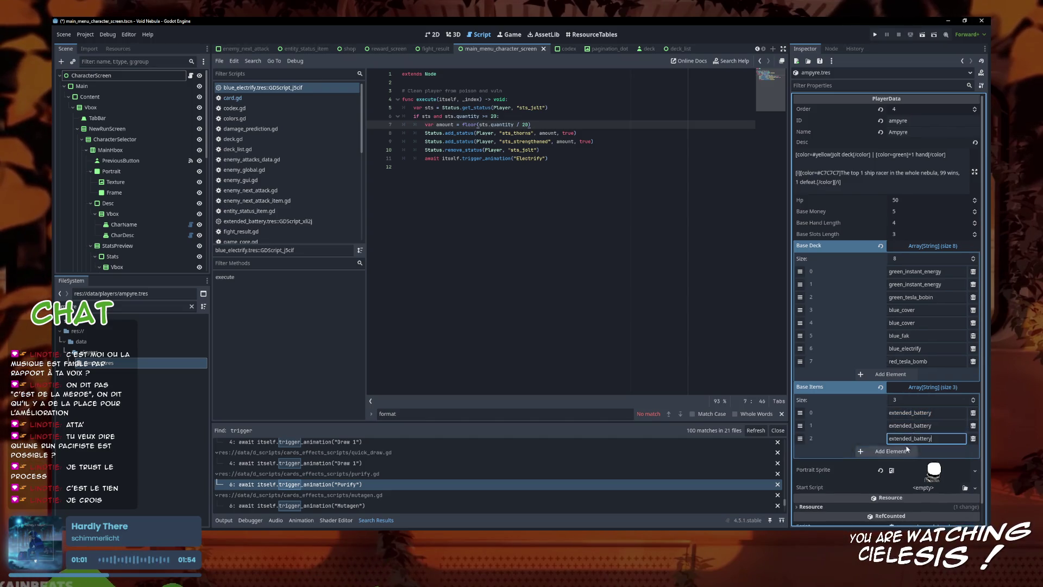
{"action": "left_click", "coordinate": [912, 452]}
{"action": "left_click", "coordinate": [910, 464]}
{"action": "left_click", "coordinate": [907, 477]}
{"action": "left_click", "coordinate": [908, 490]}
{"action": "key", "text": "ctrl+s"}
{"action": "left_click", "coordinate": [717, 179]}
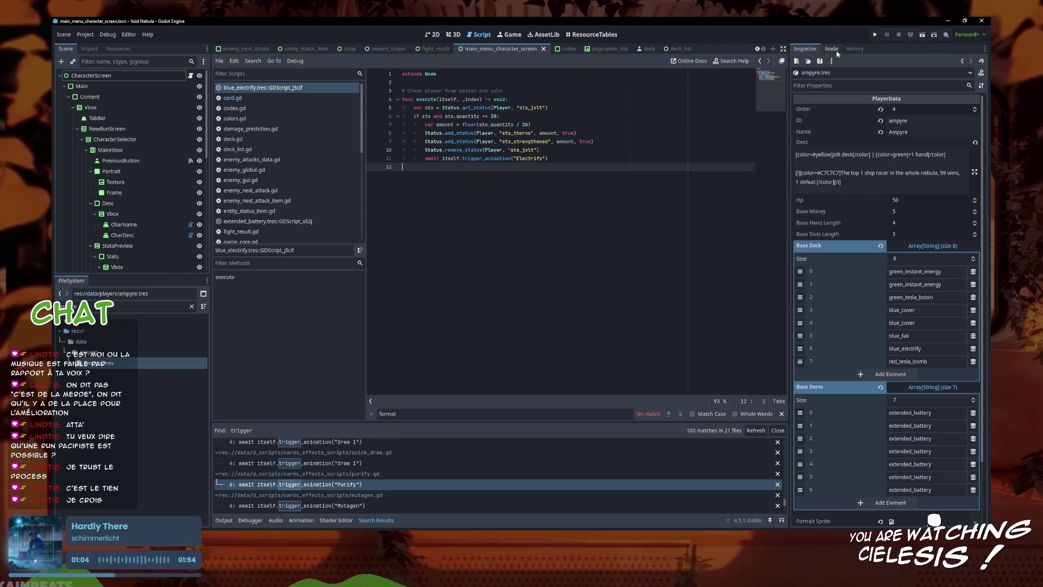
- Add five small_battery entries to Ampyre's Base Items and save
{"action": "left_click", "coordinate": [915, 504]}
{"action": "type", "text": "small_batter"}
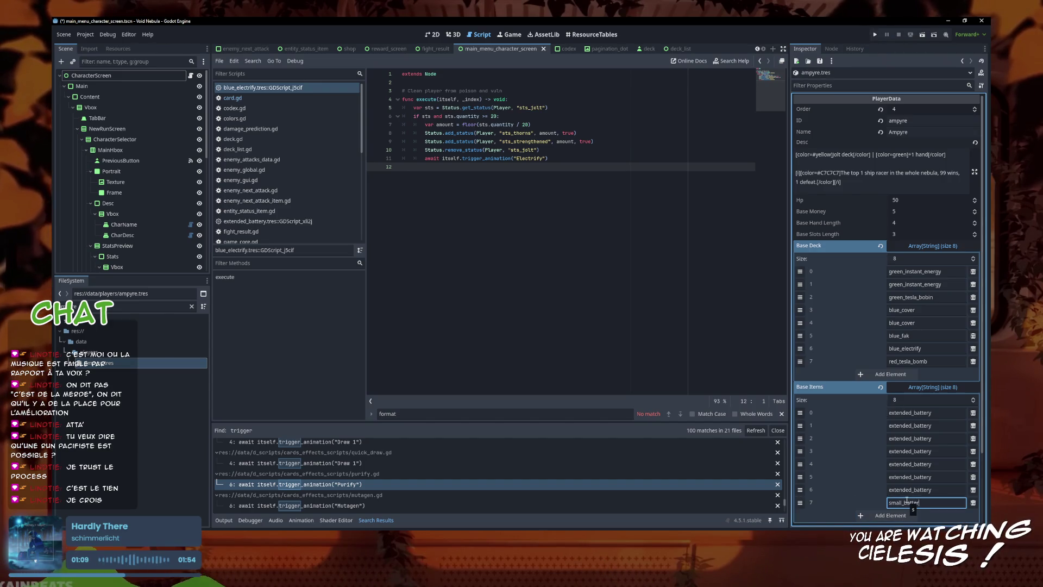
{"action": "type", "text": "y"}
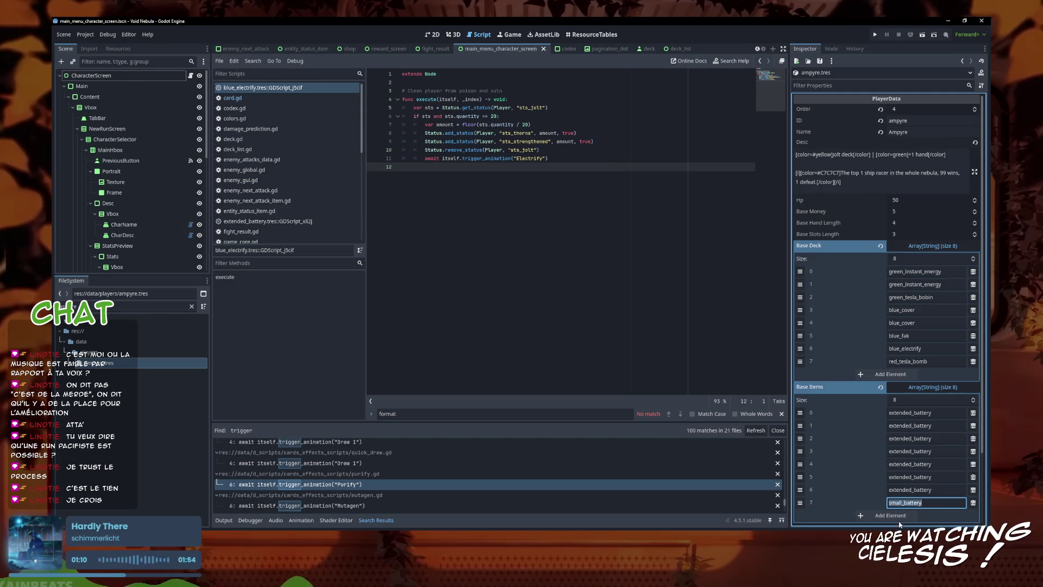
{"action": "left_click", "coordinate": [908, 515]}
{"action": "type", "text": "small_battery"}
{"action": "left_click", "coordinate": [909, 431]}
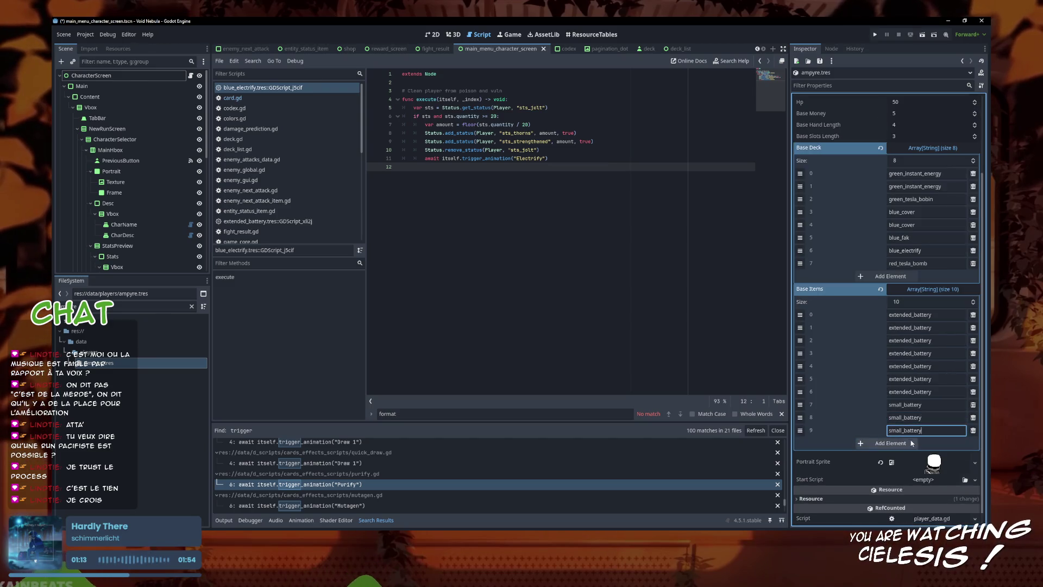
{"action": "left_click", "coordinate": [908, 444]}
{"action": "left_click", "coordinate": [909, 456]}
{"action": "type", "text": "small_battery"}
{"action": "key", "text": "ctrl+s"}
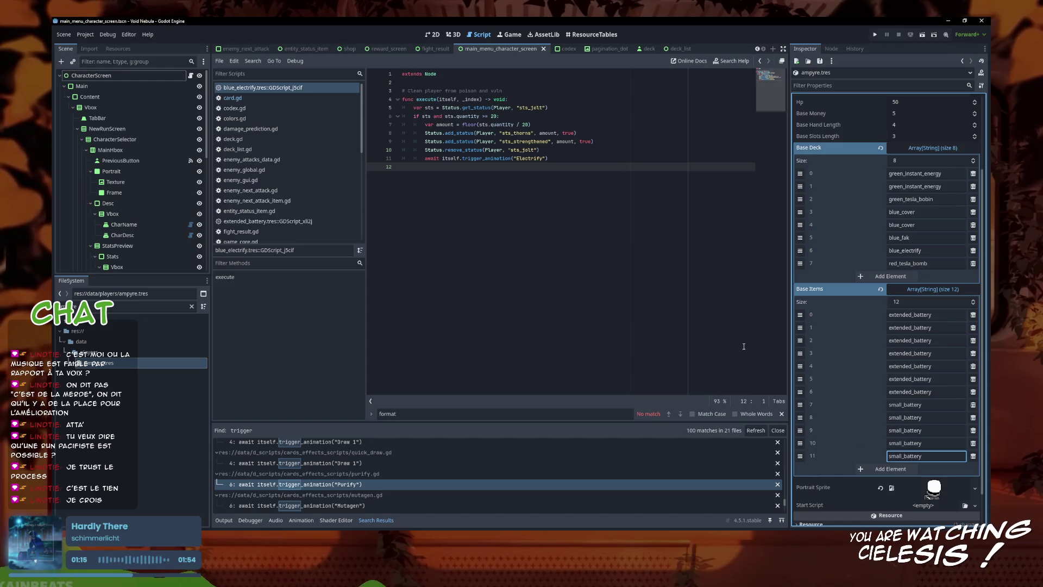
{"action": "left_click", "coordinate": [698, 335]}
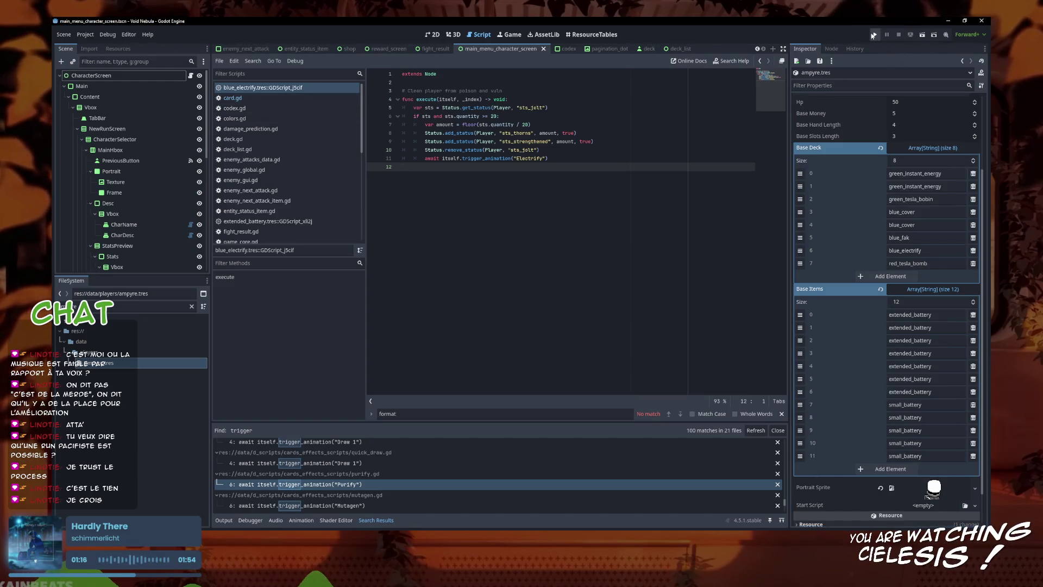
- Run the project and start a new run with Ampyre selected
{"action": "left_click", "coordinate": [873, 35]}
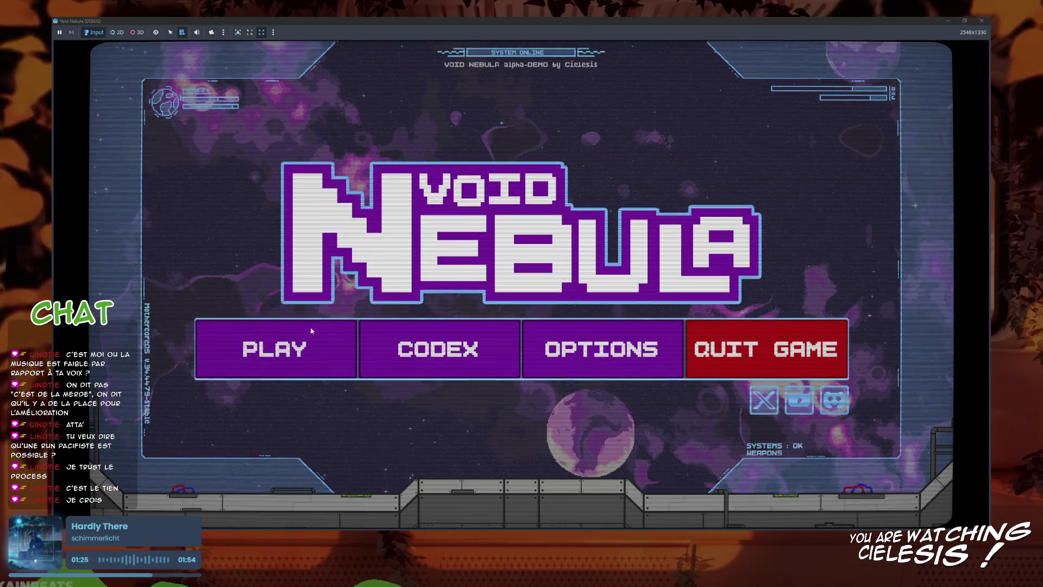
{"action": "left_click", "coordinate": [279, 350]}
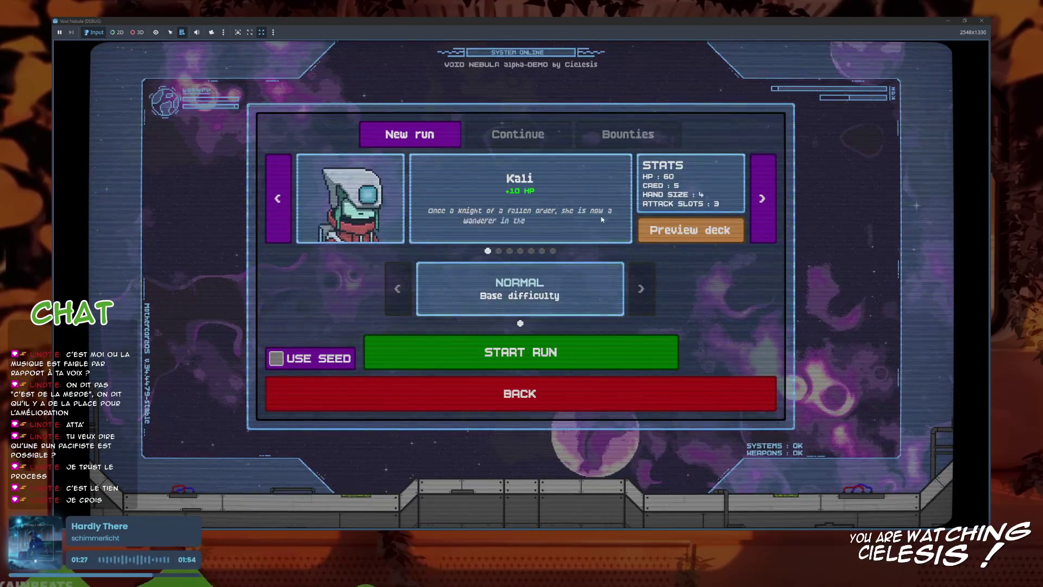
{"action": "left_click", "coordinate": [532, 251]}
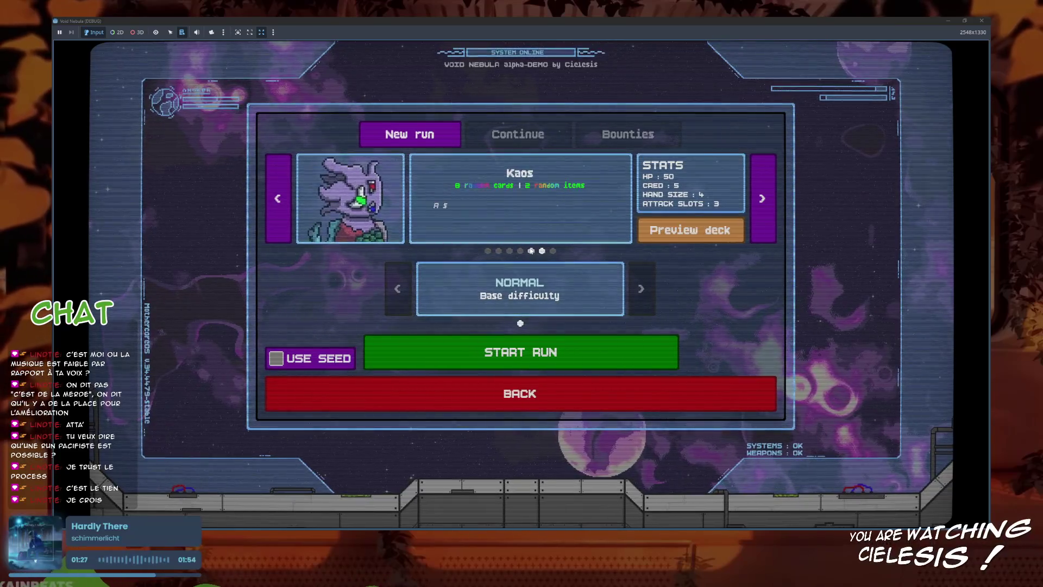
{"action": "left_click", "coordinate": [587, 353]}
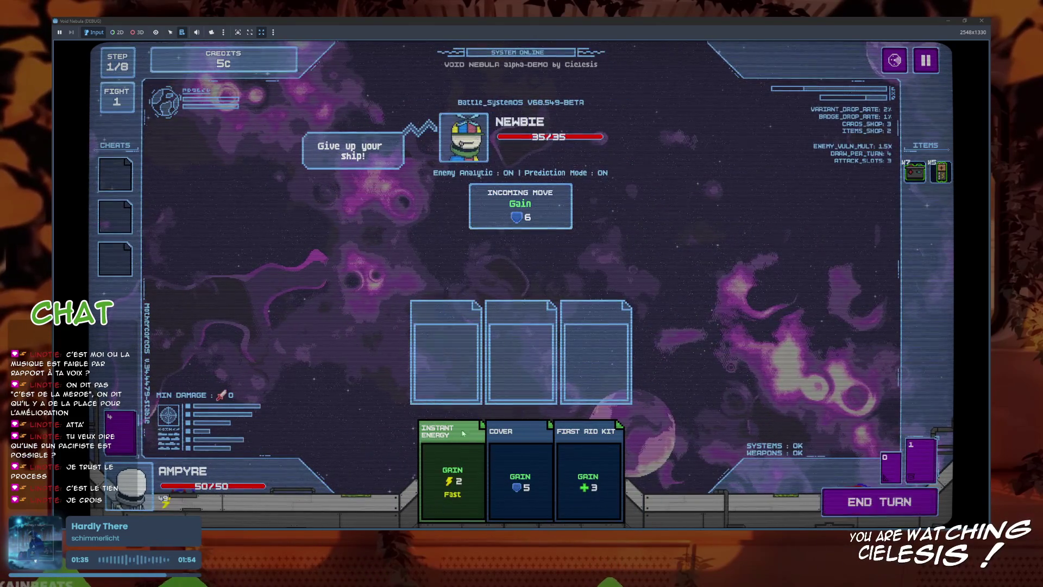
- Play Instant Energy, Cover and First Aid Kit into slots against the Newbie enemy
{"action": "left_click_drag", "start_coordinate": [449, 467], "coordinate": [487, 362]}
{"action": "left_click", "coordinate": [485, 470]}
{"action": "left_click", "coordinate": [554, 470]}
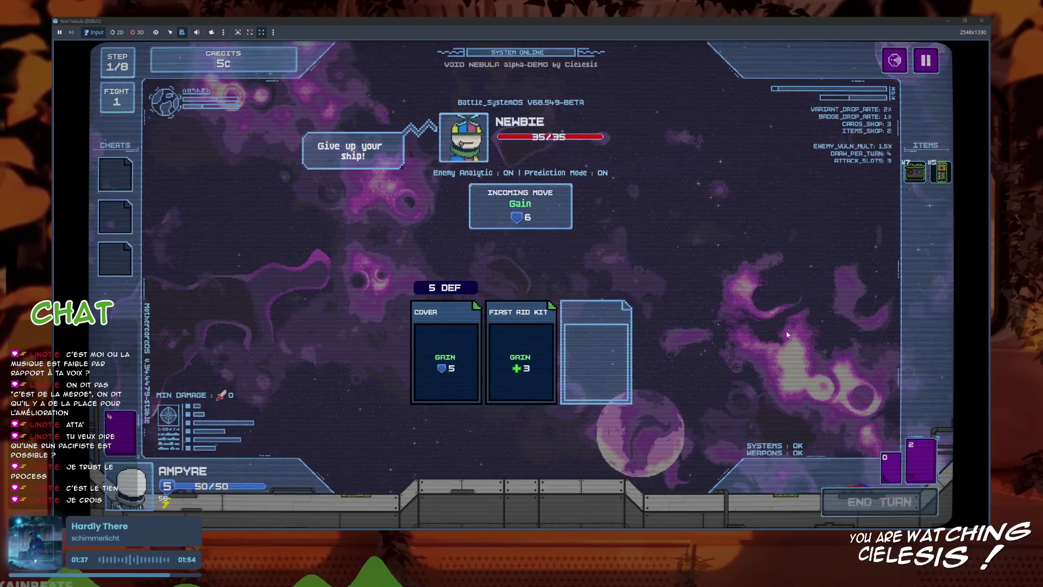
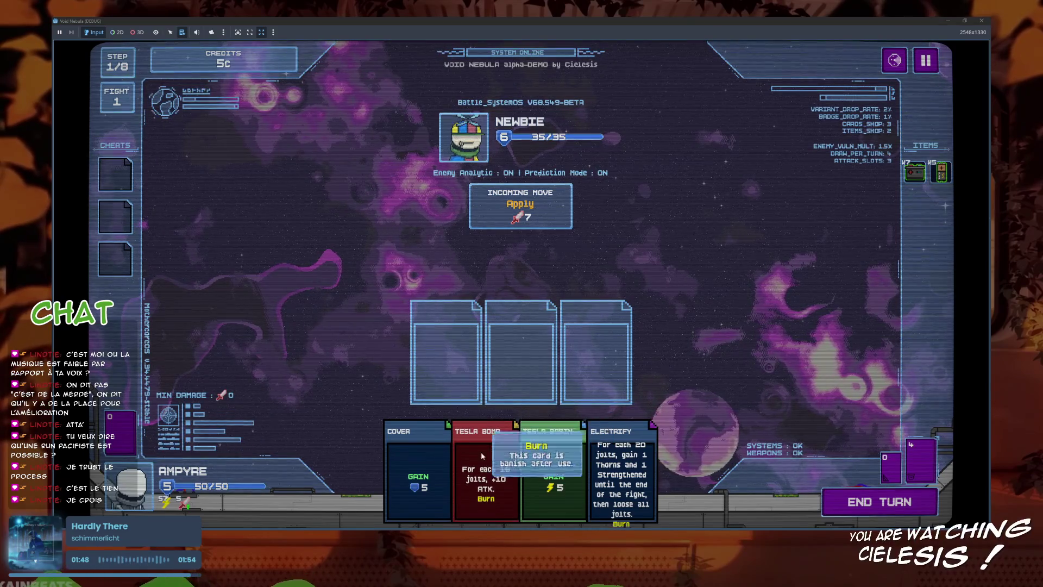
- Slot Tesla Bomb and Electrify and end the turn to win the first fight
{"action": "left_click", "coordinate": [484, 468]}
{"action": "left_click", "coordinate": [622, 467]}
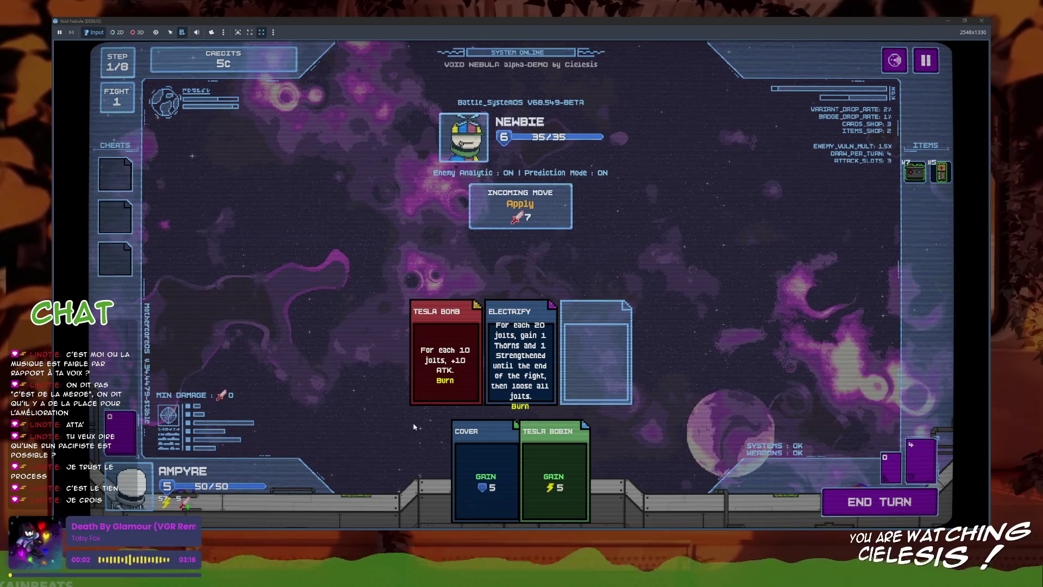
{"action": "mouse_move", "coordinate": [553, 356]}
{"action": "left_click", "coordinate": [878, 505]}
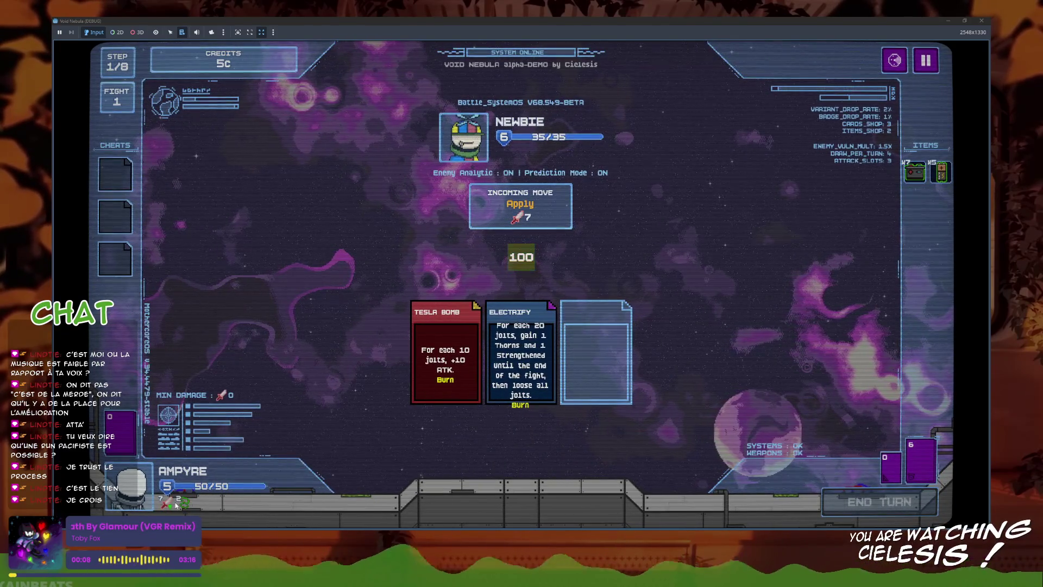
- Cash out the kill reward, bringing credits to 20c, then stop the game
{"action": "mouse_move", "coordinate": [167, 505]}
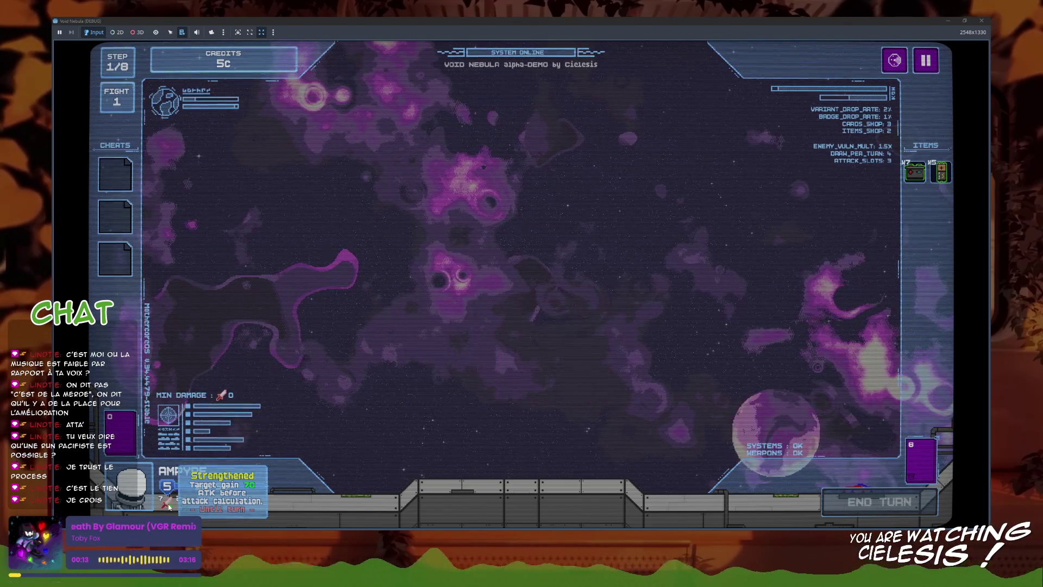
{"action": "left_click", "coordinate": [522, 400]}
{"action": "mouse_move", "coordinate": [658, 326]}
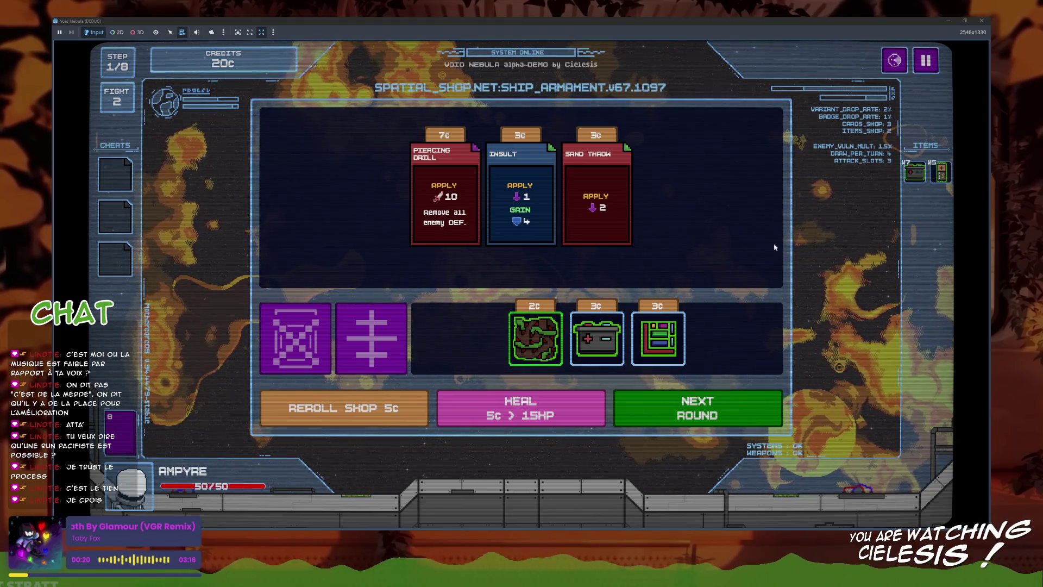
{"action": "left_click", "coordinate": [982, 20]}
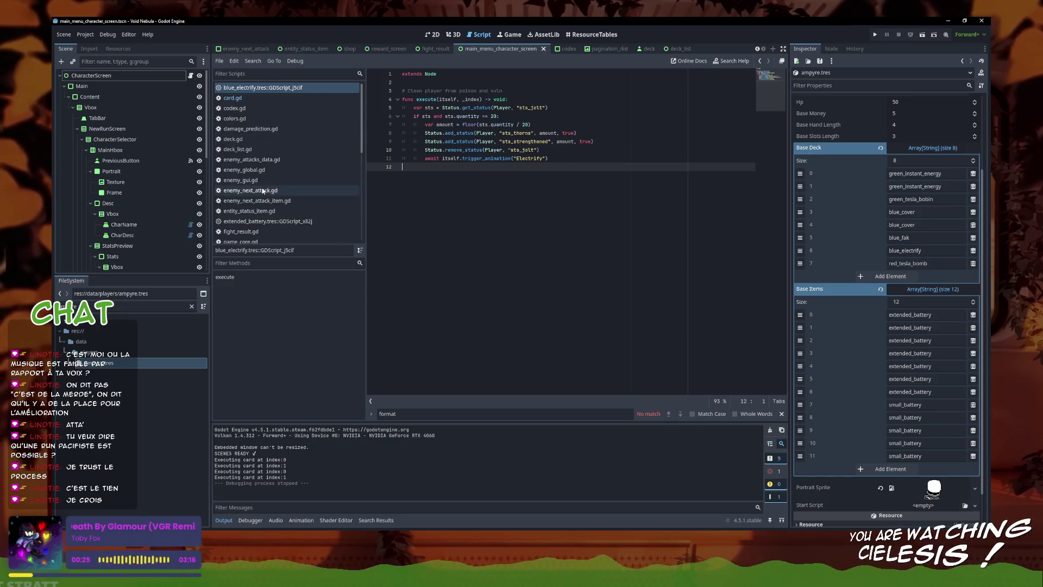
- Open status_global.gd and put the cursor at the end of the is_permanent condition line
{"action": "scroll", "coordinate": [267, 163], "scroll_direction": "down", "scroll_amount": 3}
{"action": "scroll", "coordinate": [267, 162], "scroll_direction": "down", "scroll_amount": 5}
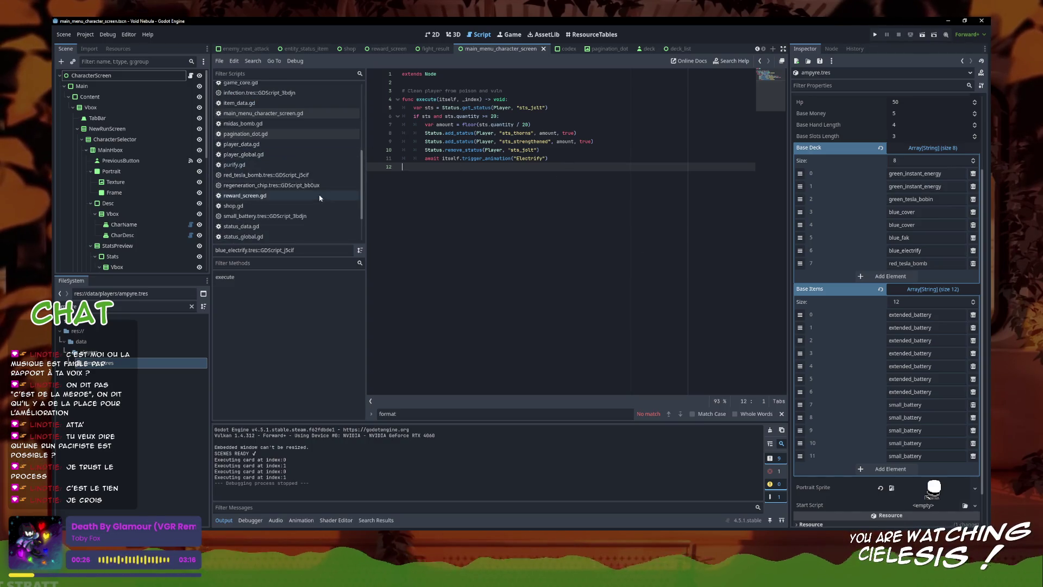
{"action": "left_click", "coordinate": [260, 185]}
{"action": "scroll", "coordinate": [505, 225], "scroll_direction": "down", "scroll_amount": 3}
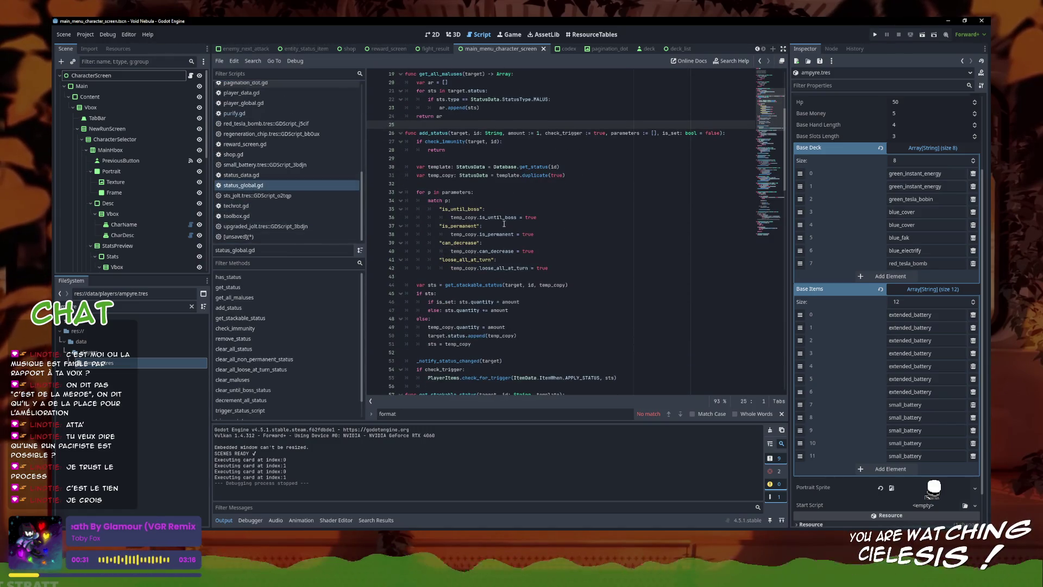
{"action": "scroll", "coordinate": [504, 223], "scroll_direction": "down", "scroll_amount": 6}
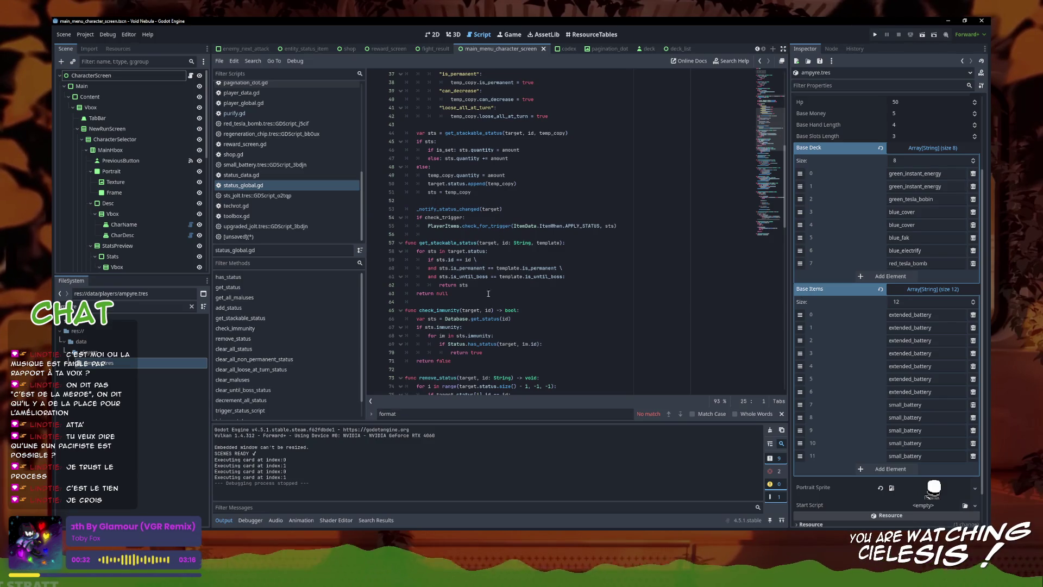
{"action": "left_click", "coordinate": [593, 276]}
{"action": "key", "text": "Up"}
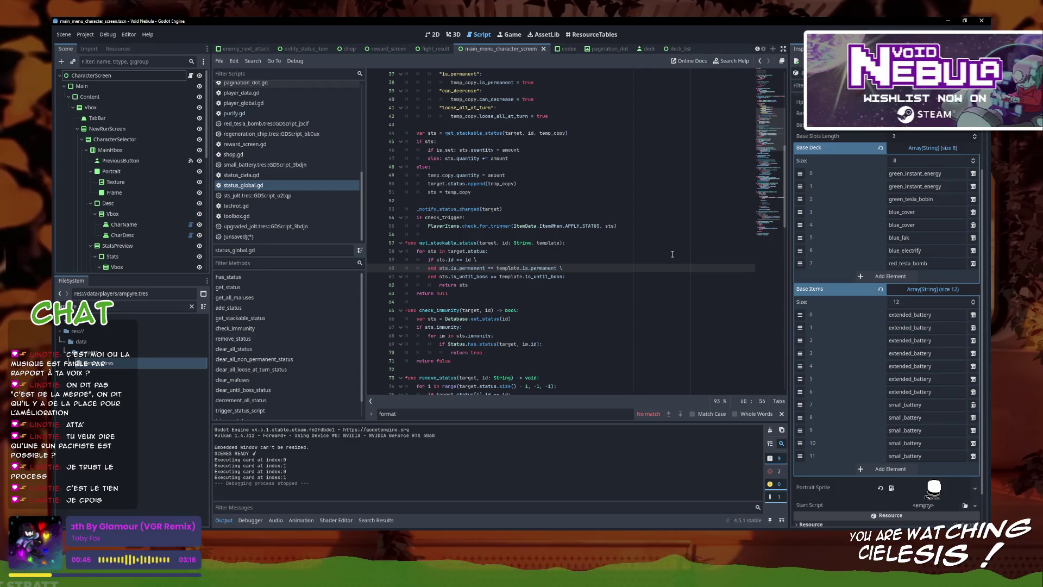
- Add the 'and sts.loose_all_at_turn == template.loose_all_at_turn \' condition and save status_global.gd
{"action": "key", "text": "Return"}
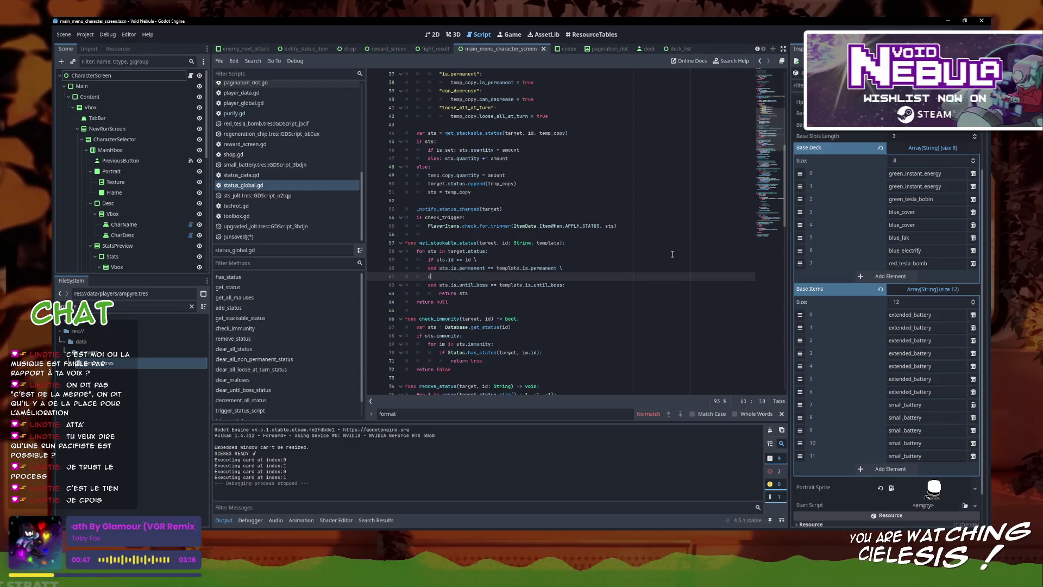
{"action": "type", "text": "and sts.loose_all_at_tu"}
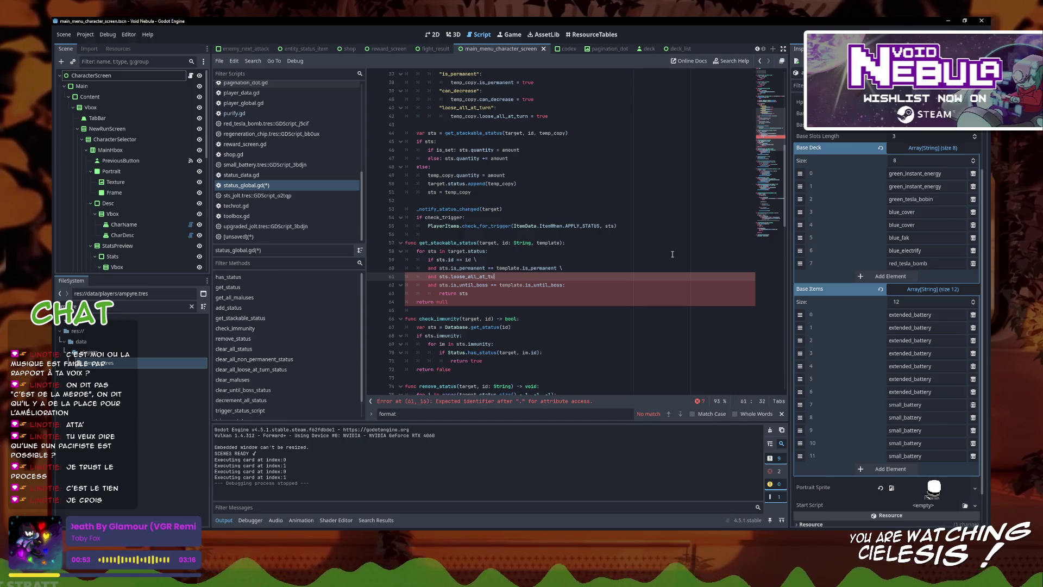
{"action": "type", "text": "rn == template.lo"}
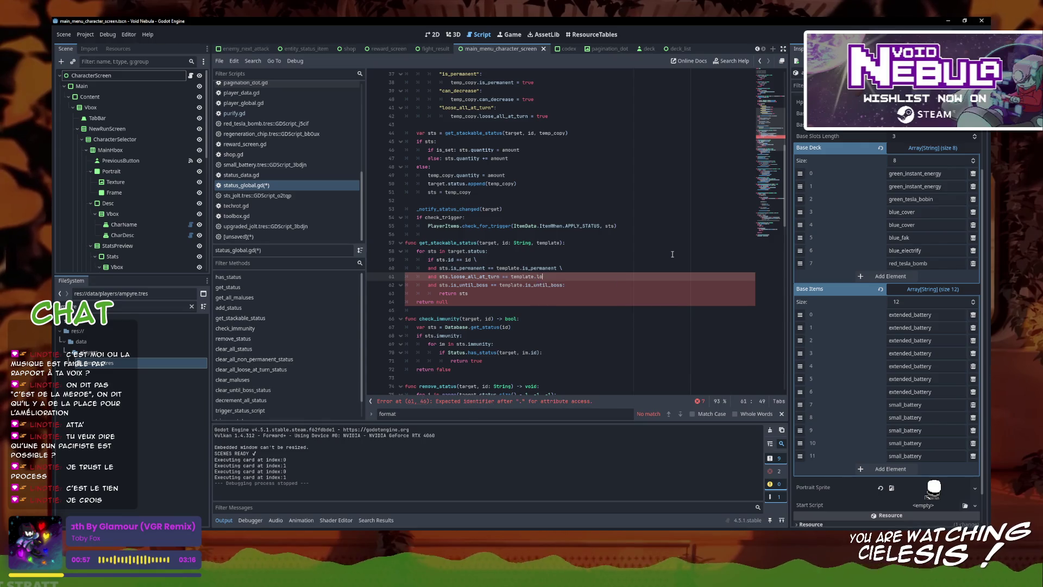
{"action": "type", "text": "ose_all_at_turn \\"}
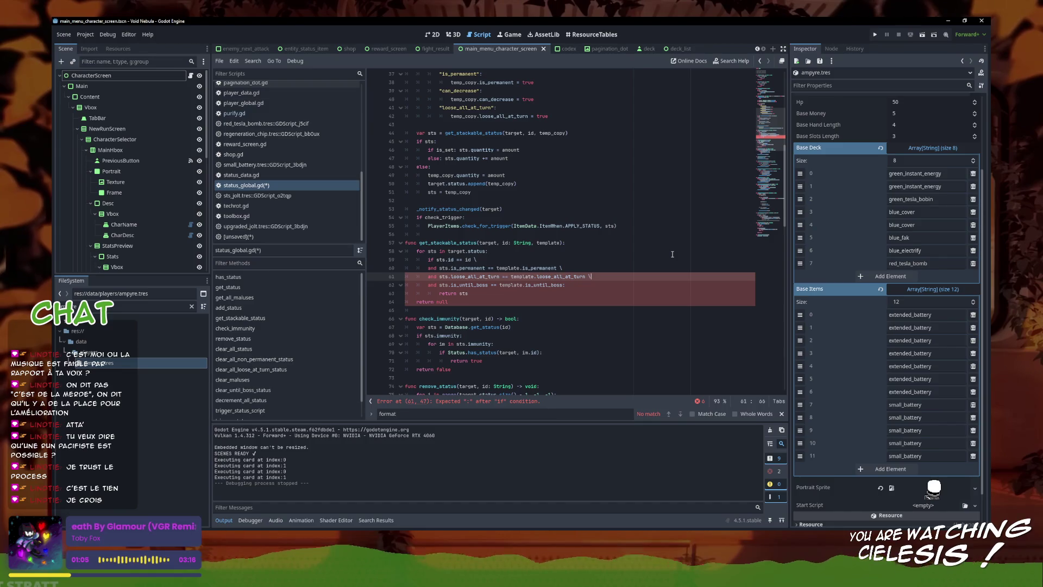
{"action": "key", "text": "ctrl+s"}
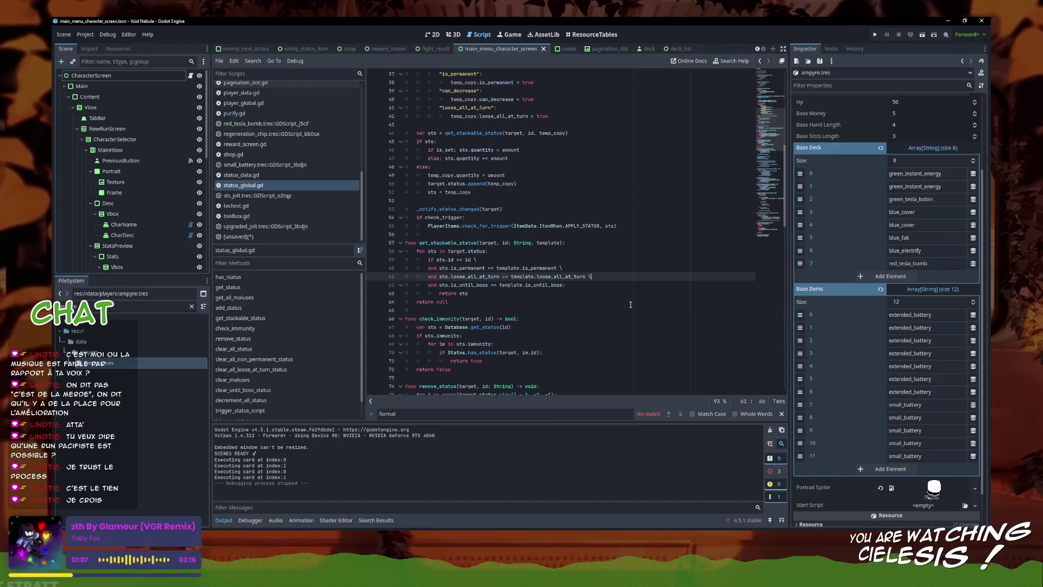
- Review the get_stackable_status conditions and its return sts / return null lines
{"action": "key", "text": "Down"}
{"action": "key", "text": "Down"}
{"action": "key", "text": "Down"}
{"action": "left_click", "coordinate": [616, 295]}
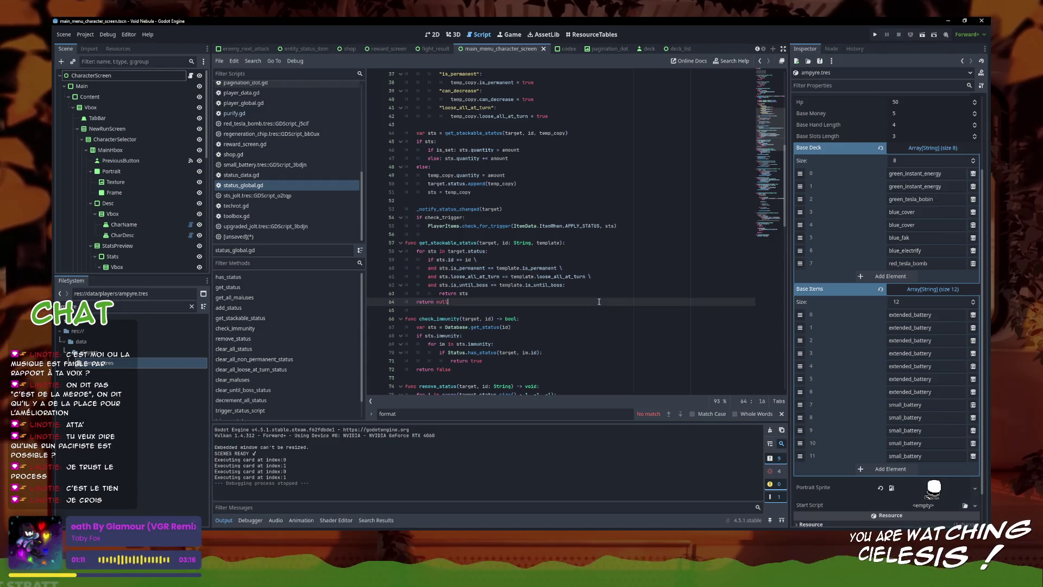
{"action": "left_click", "coordinate": [593, 288]}
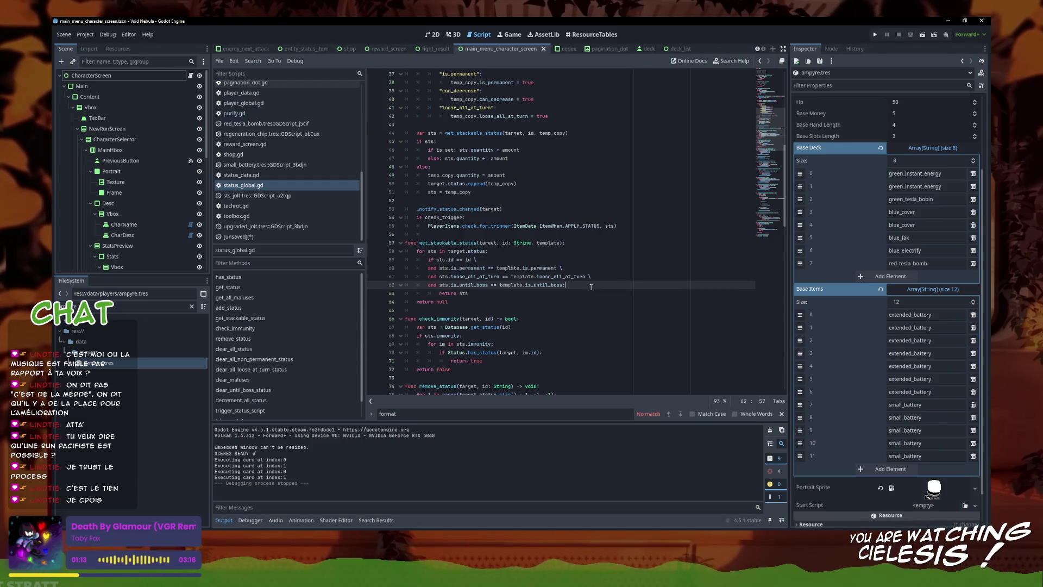
{"action": "key", "text": "Down"}
{"action": "key", "text": "Down"}
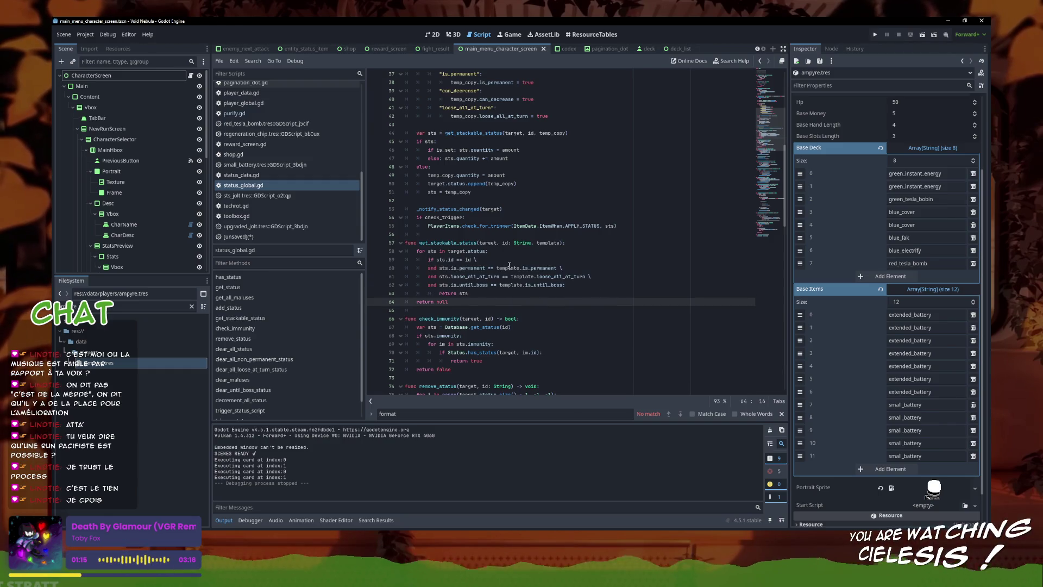
{"action": "left_click", "coordinate": [581, 260]}
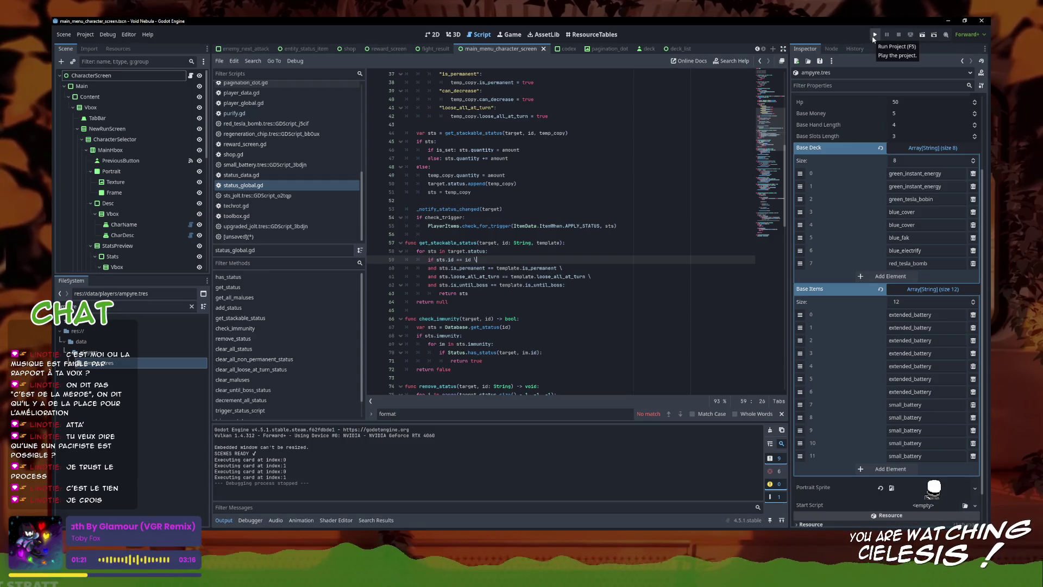
- Run the project and start a new run as Ampyre, reaching fight 1 against Newbie
{"action": "left_click", "coordinate": [874, 35]}
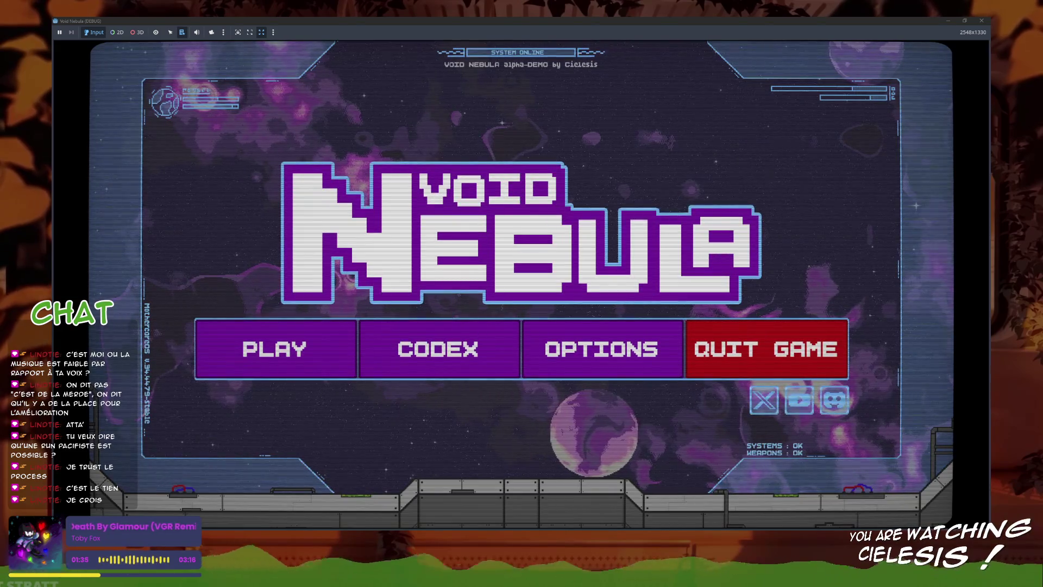
{"action": "left_click", "coordinate": [274, 349]}
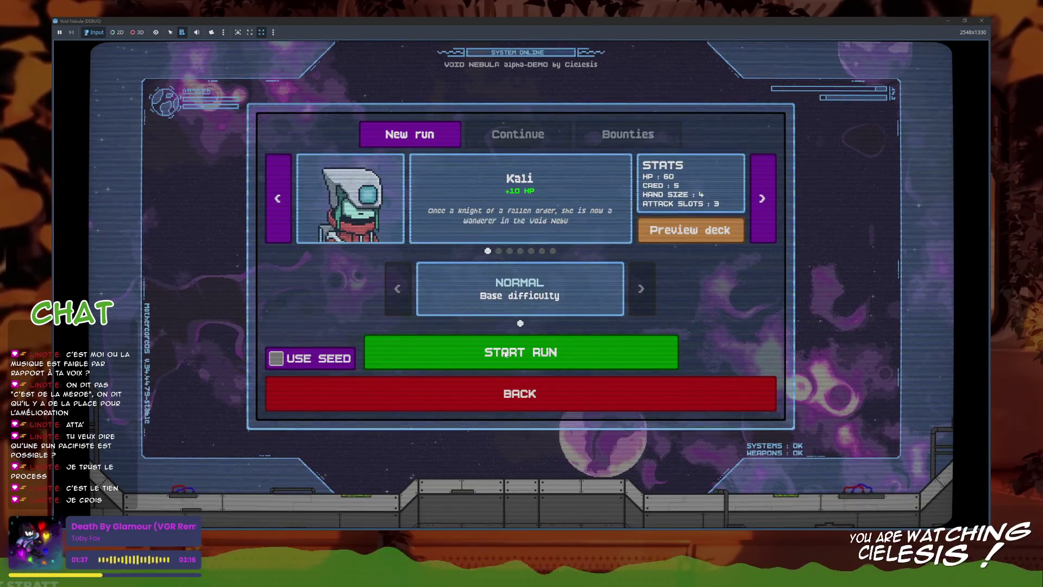
{"action": "left_click", "coordinate": [763, 198]}
{"action": "left_click", "coordinate": [571, 352]}
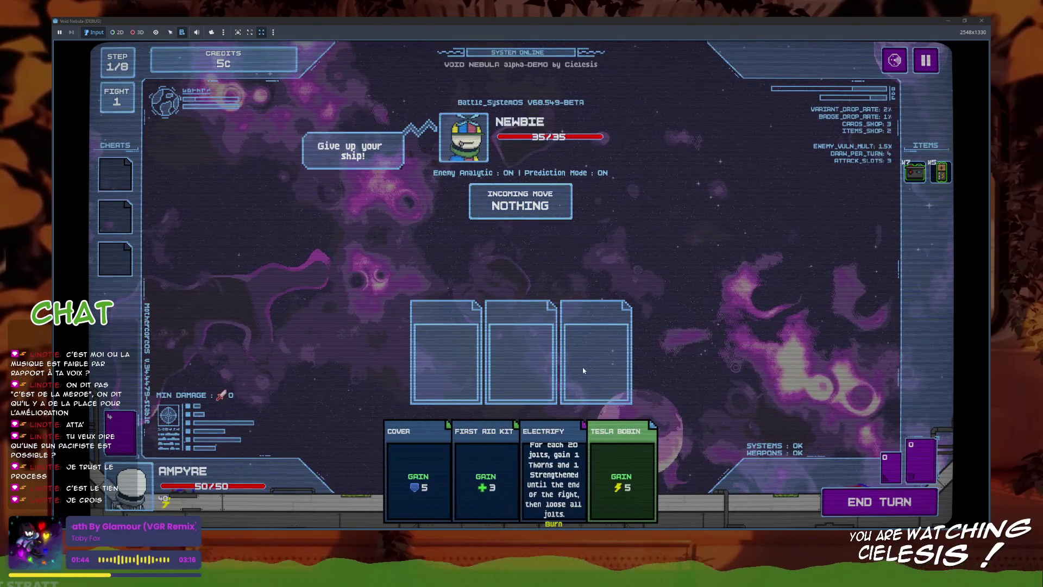
- Play Electrify, then Instant Energy, Tesla Bomb and Cover, and end the first turn
{"action": "left_click", "coordinate": [554, 473]}
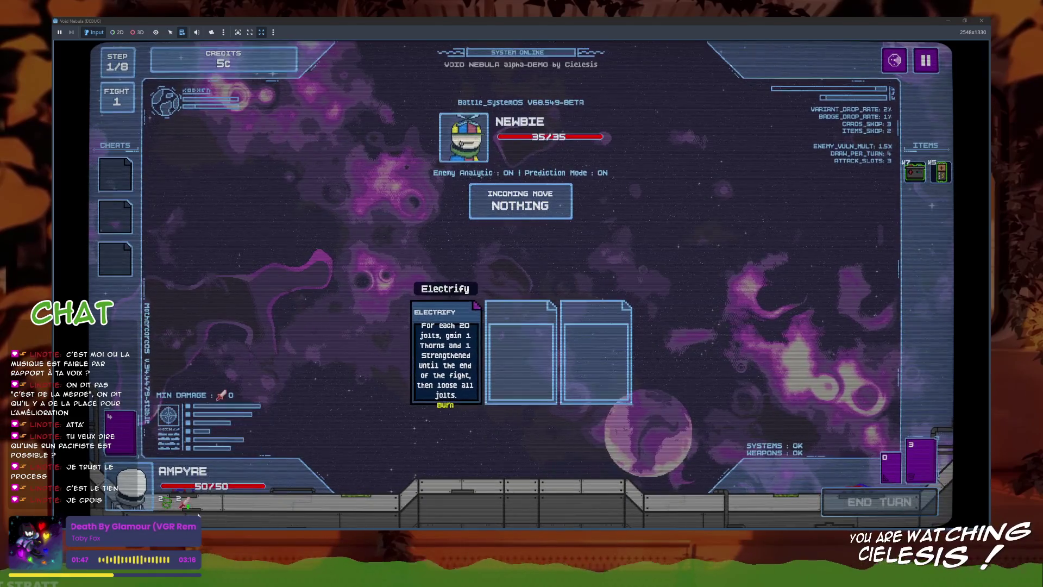
{"action": "mouse_move", "coordinate": [177, 507]}
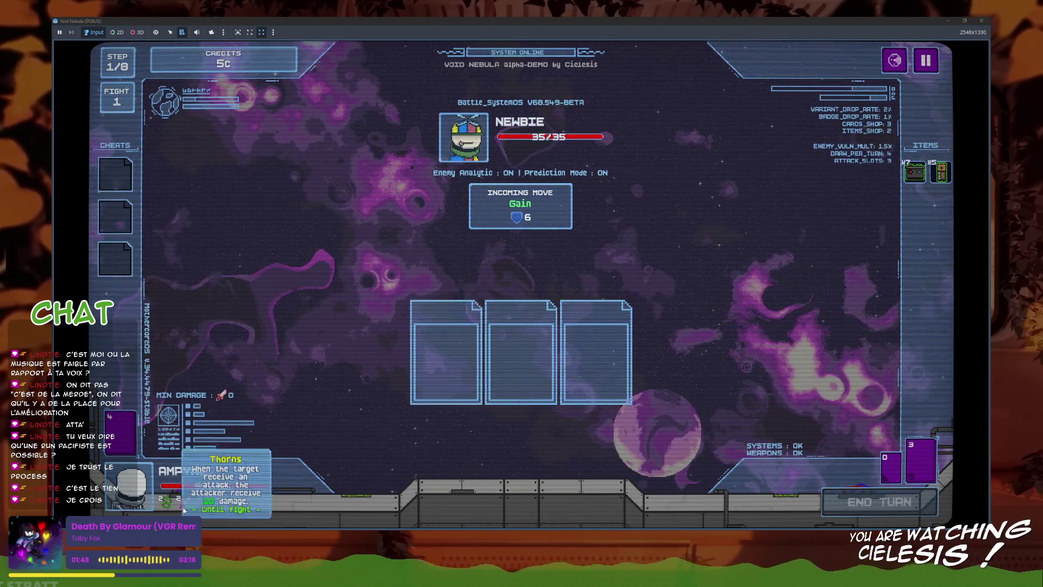
{"action": "left_click", "coordinate": [548, 473]}
{"action": "left_click", "coordinate": [520, 473]}
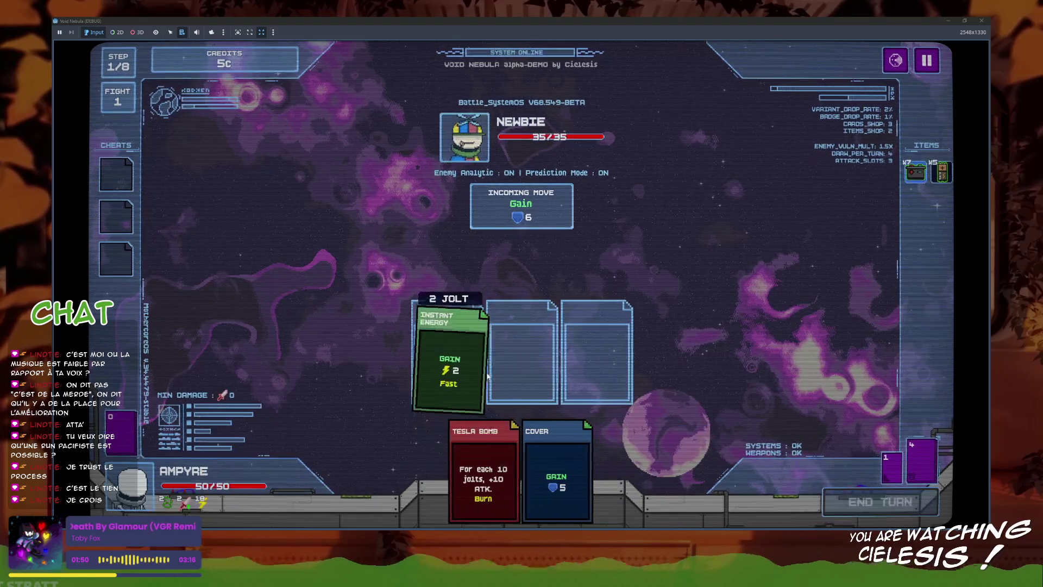
{"action": "left_click", "coordinate": [489, 473]}
{"action": "left_click", "coordinate": [565, 473]}
{"action": "left_click", "coordinate": [864, 501]}
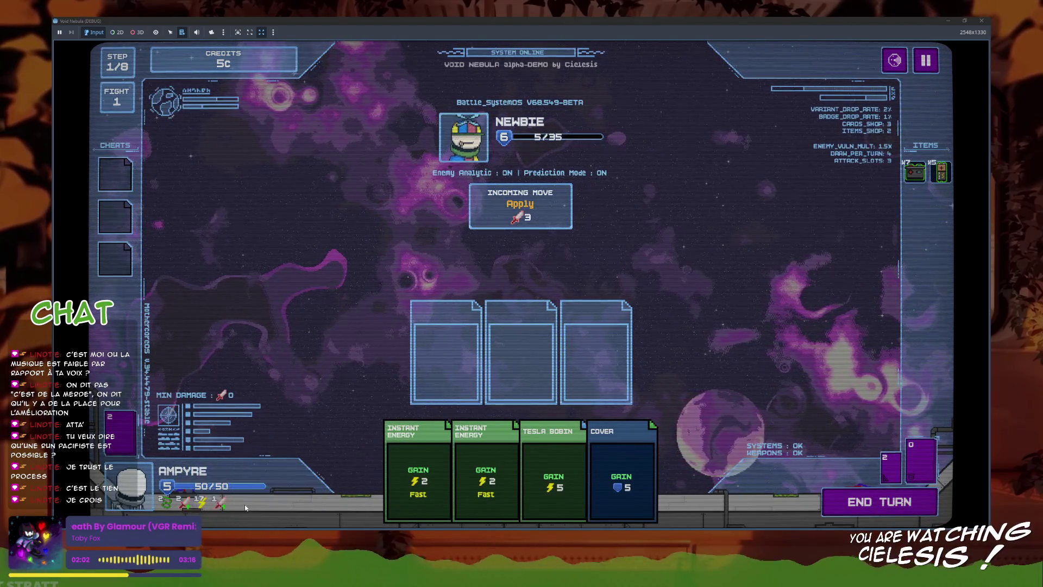
- Play two Instant Energy cards, Tesla Bobin and Cover, then end the turn to kill Newbie
{"action": "left_click", "coordinate": [480, 456]}
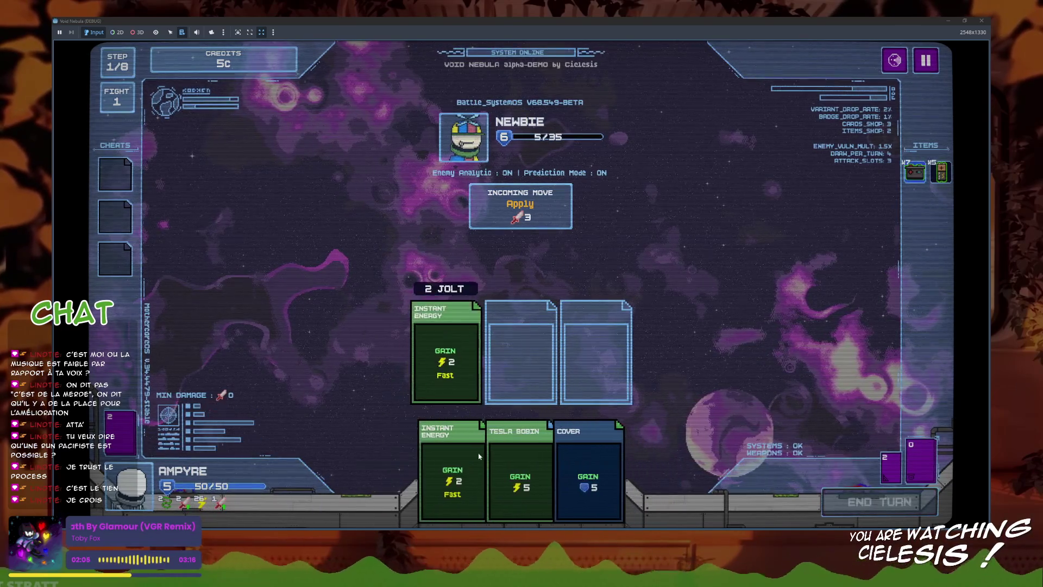
{"action": "left_click", "coordinate": [479, 457]}
{"action": "left_click", "coordinate": [481, 467]}
{"action": "left_click", "coordinate": [522, 468]}
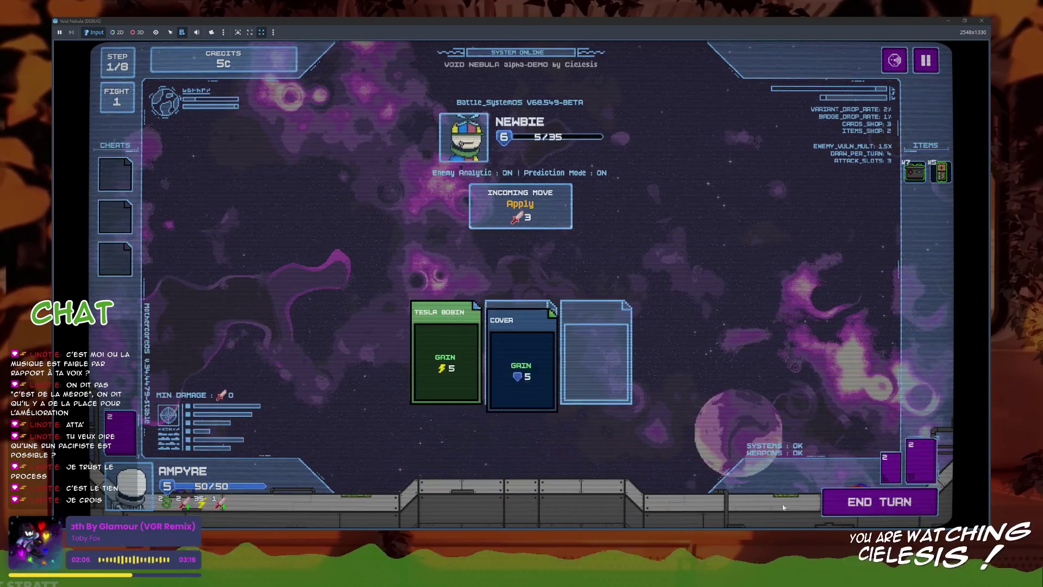
{"action": "left_click", "coordinate": [869, 502]}
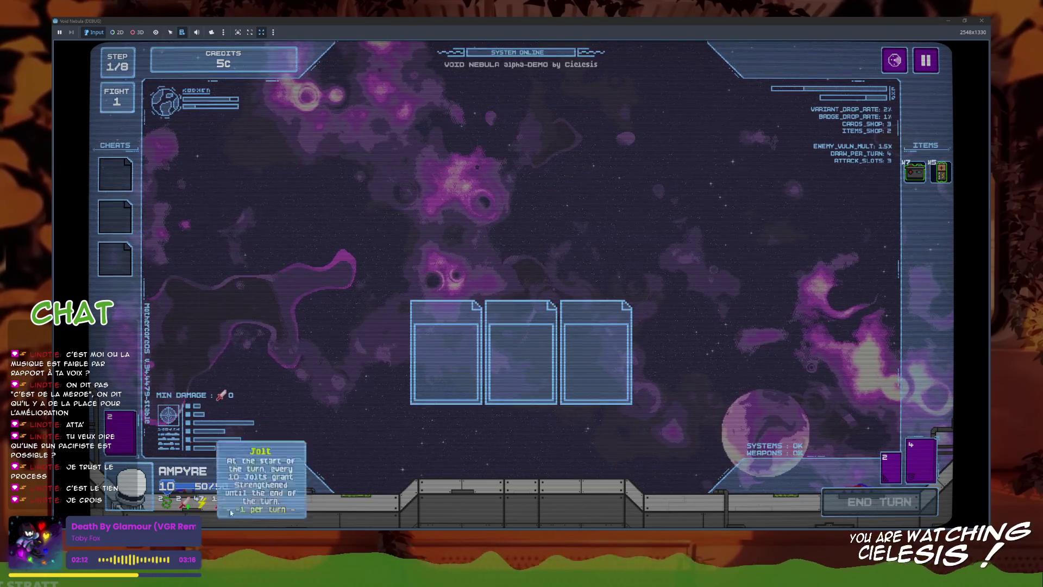
- Cash out the 6c reward, stop the game, and select get_stackable_status's closing return lines
{"action": "left_click", "coordinate": [576, 373]}
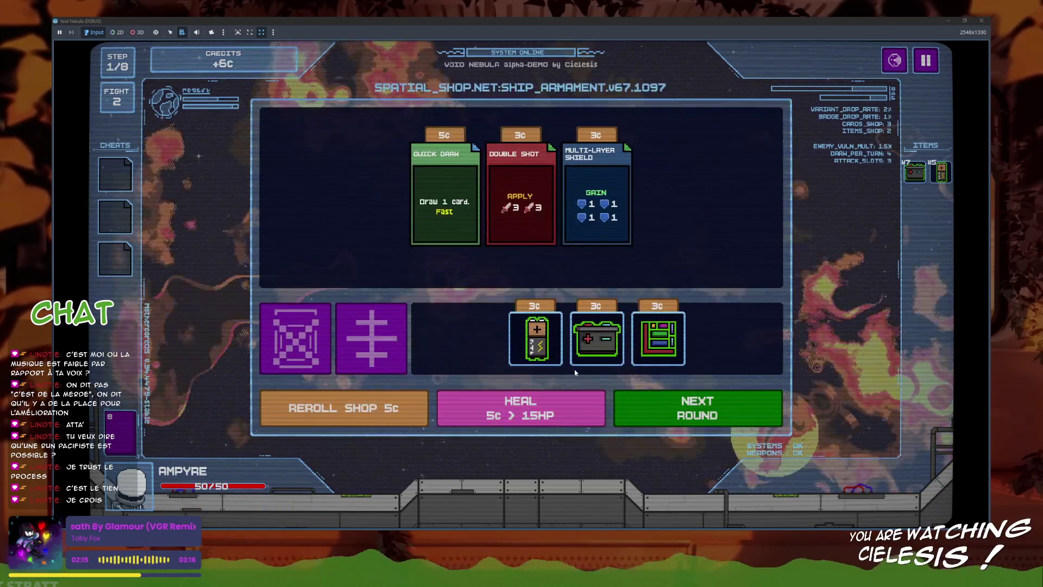
{"action": "key", "text": "F8"}
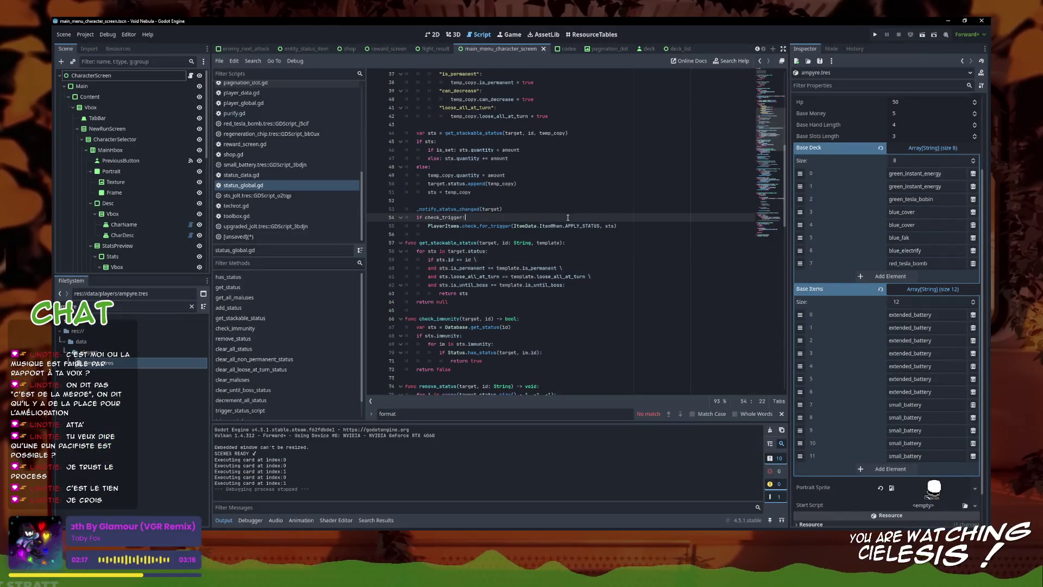
{"action": "left_click_drag", "start_coordinate": [574, 290], "coordinate": [557, 303]}
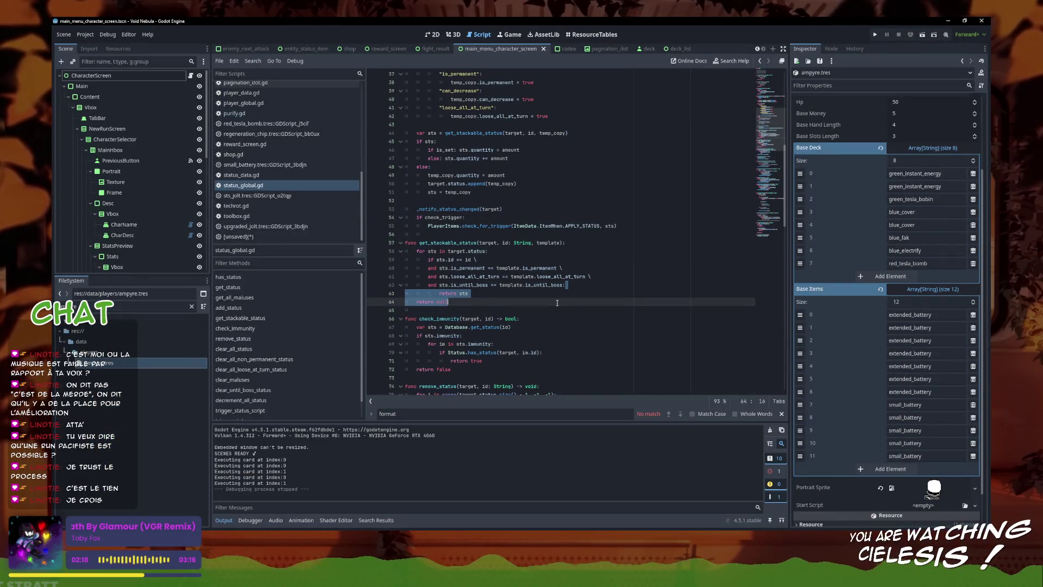